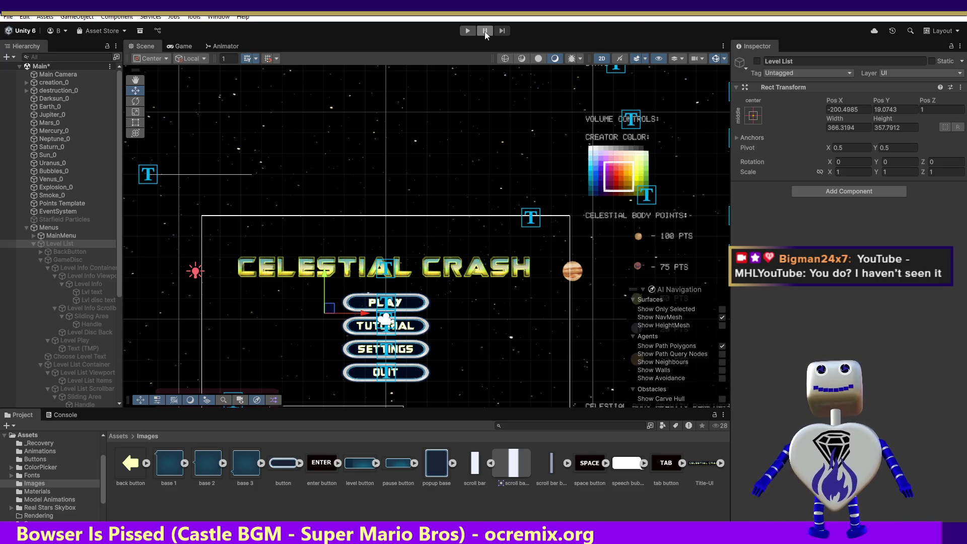
# Step: Play the game, open the level list, and read level 4 Skill Challenge's objective and creator details
pyautogui.hotkey('ctrl', 'p')
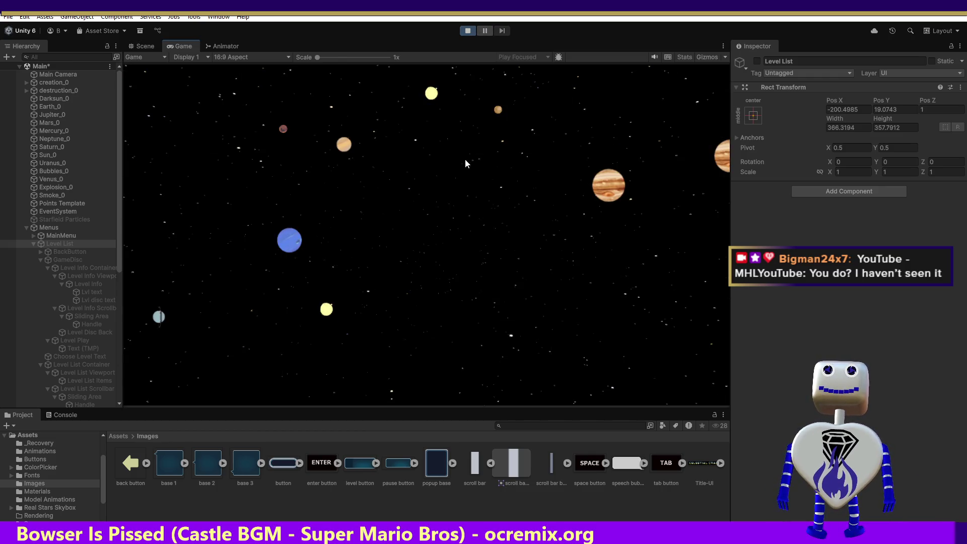
pyautogui.click(430, 207)
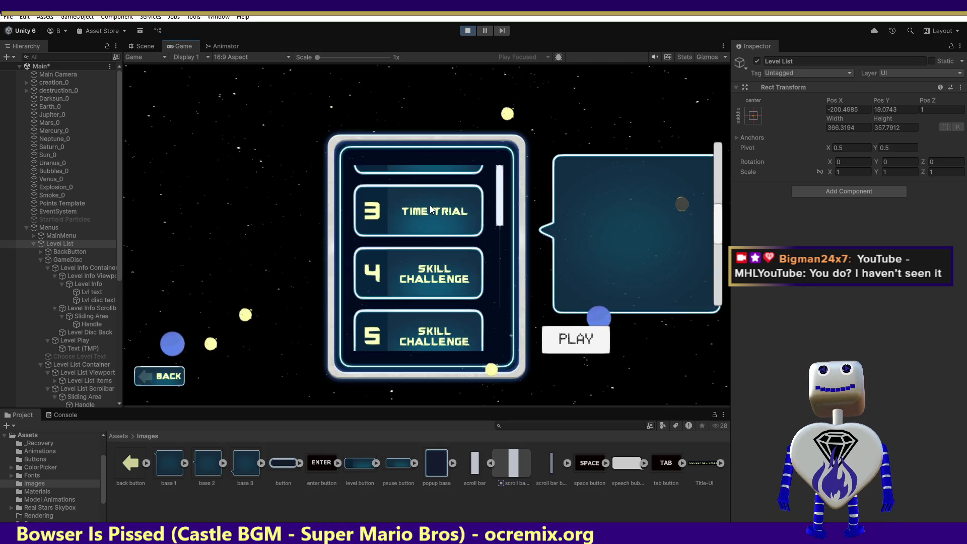
pyautogui.click(429, 275)
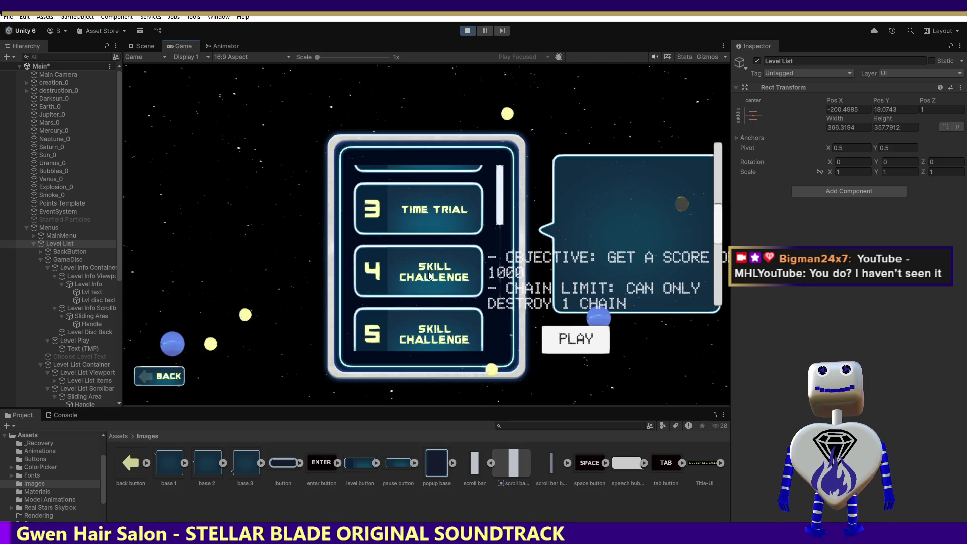
pyautogui.scroll(-3, 705, 217)
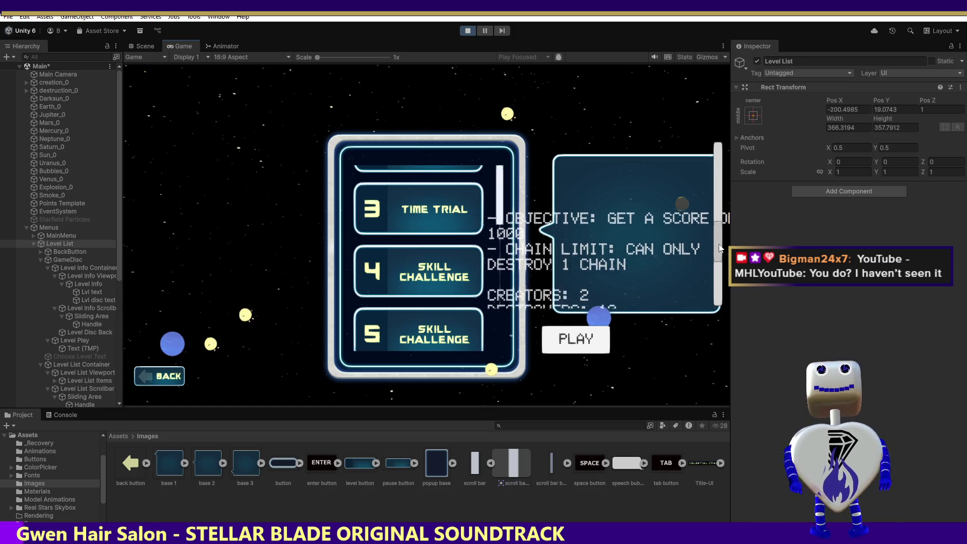
pyautogui.click(575, 333)
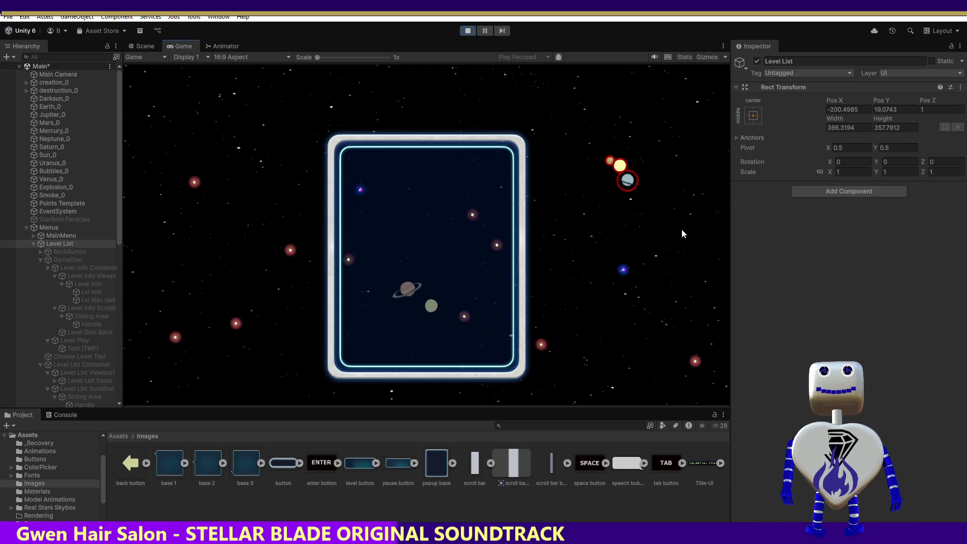
# Step: Crash a planet on the Skill Challenge board for points
pyautogui.click(438, 303)
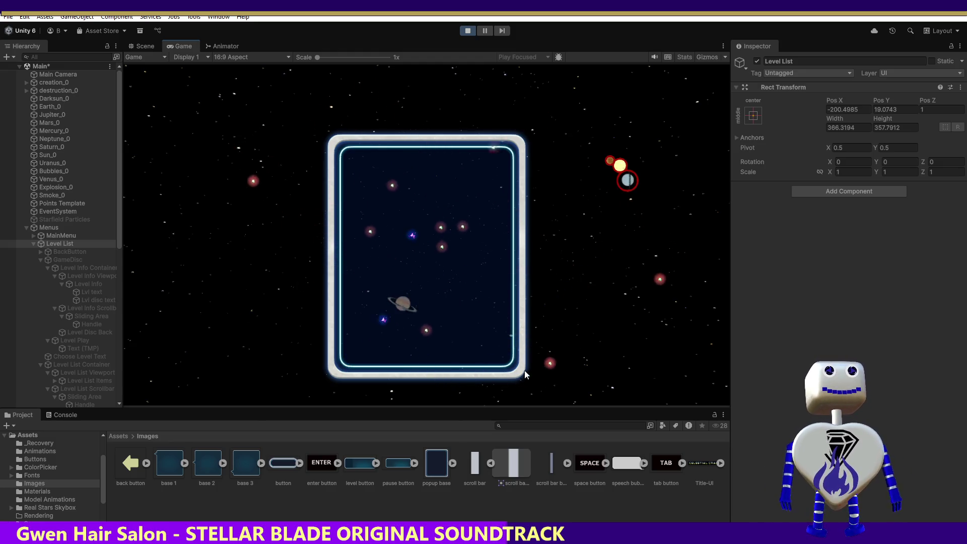
# Step: Stop Play mode to return to editing the Celestial Crash title menu scene
pyautogui.click(467, 31)
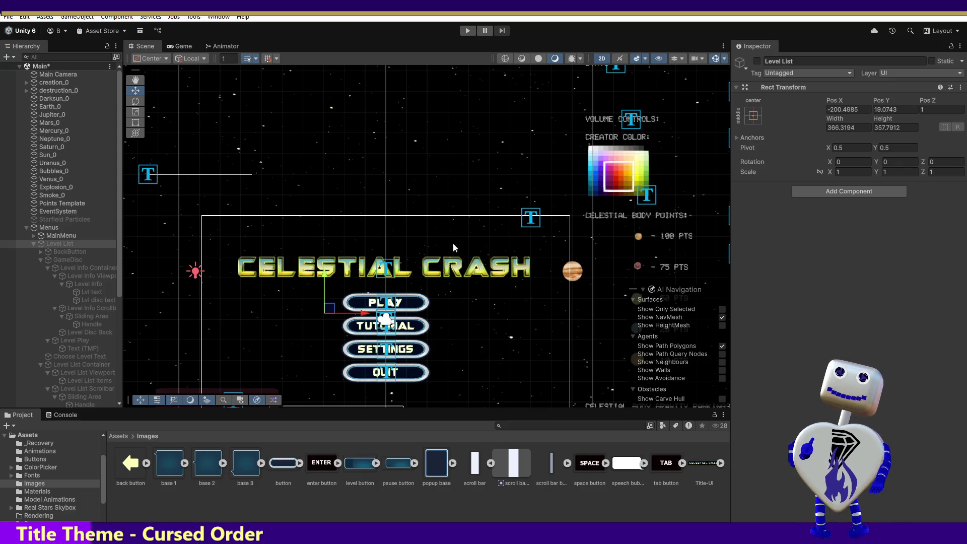
# Step: Rerun the game, show level 3 Time Trial's details (1000 score, 120 s), and view it in the Scene tab
pyautogui.click(466, 32)
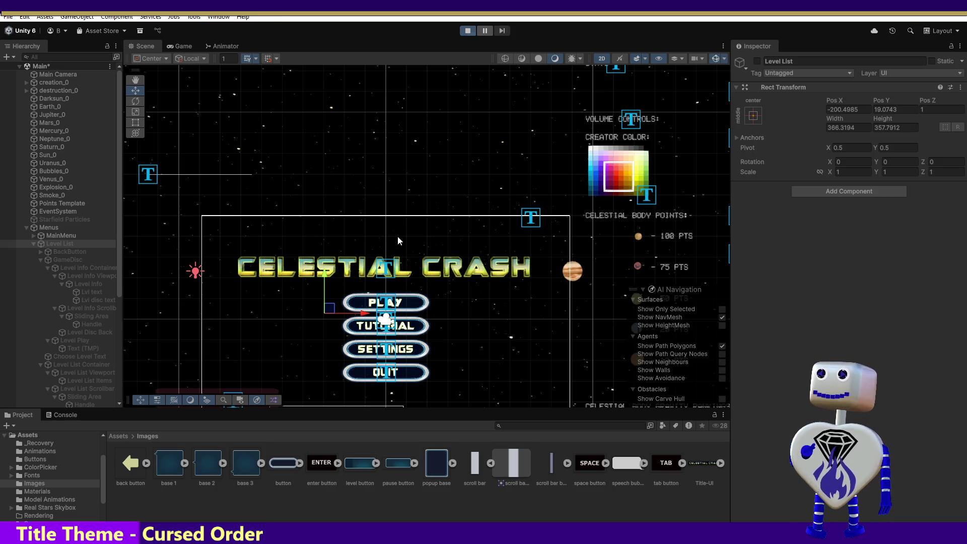
pyautogui.click(422, 209)
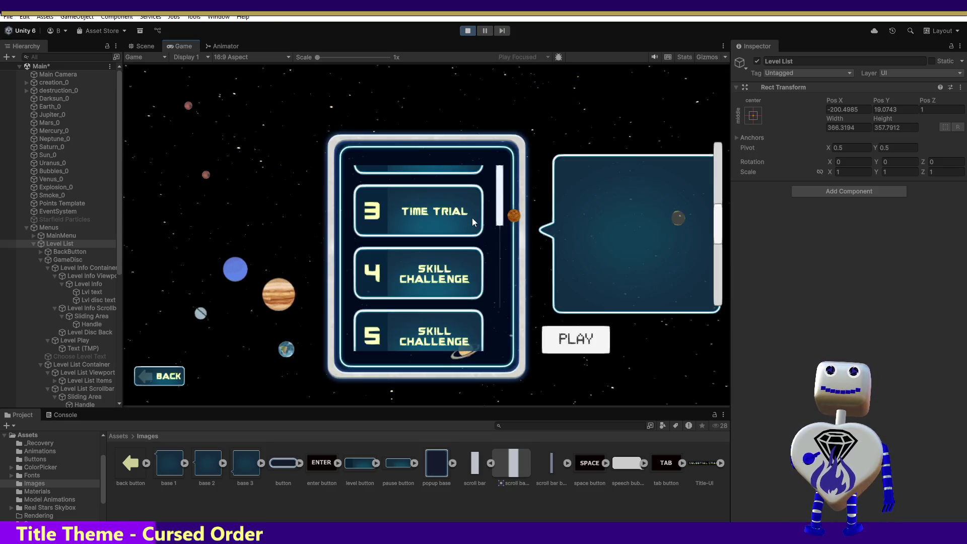
pyautogui.click(449, 219)
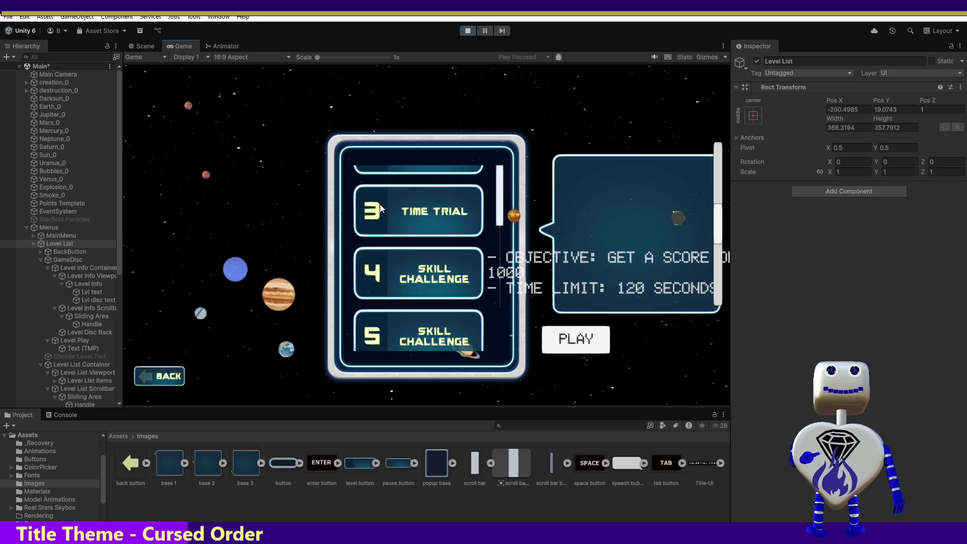
pyautogui.click(142, 47)
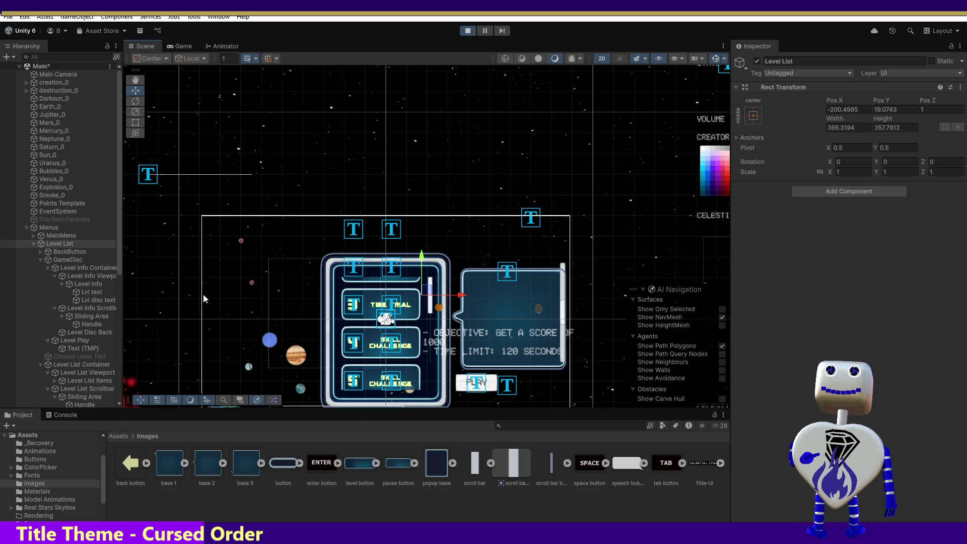
# Step: Inspect the Level Info Scrollbar, Viewport, Sliding Area and Container settings, then stop the game
pyautogui.click(98, 309)
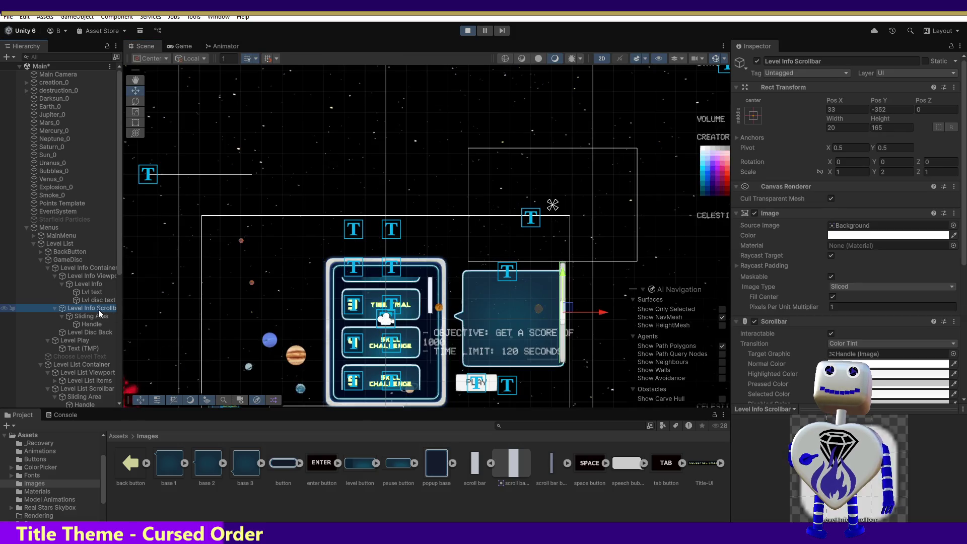
pyautogui.click(88, 275)
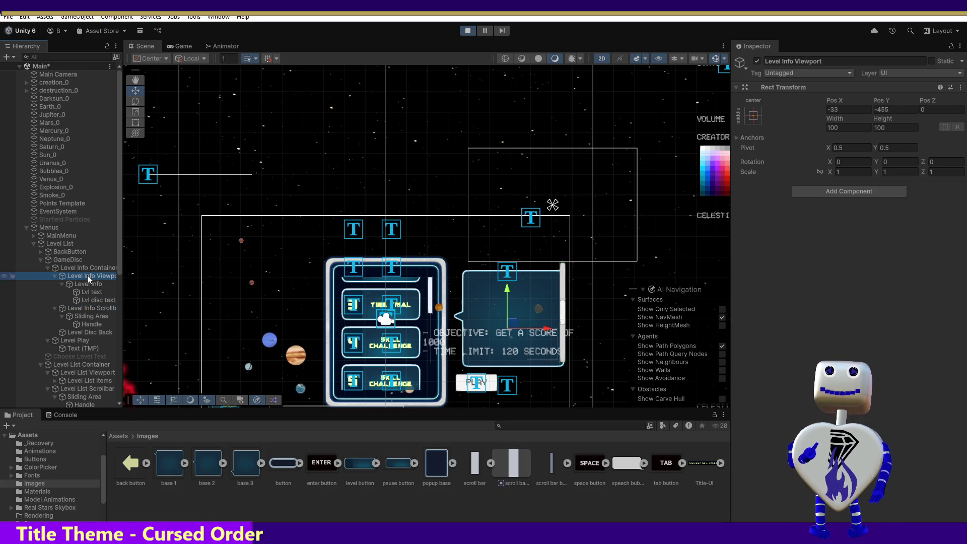
pyautogui.click(83, 309)
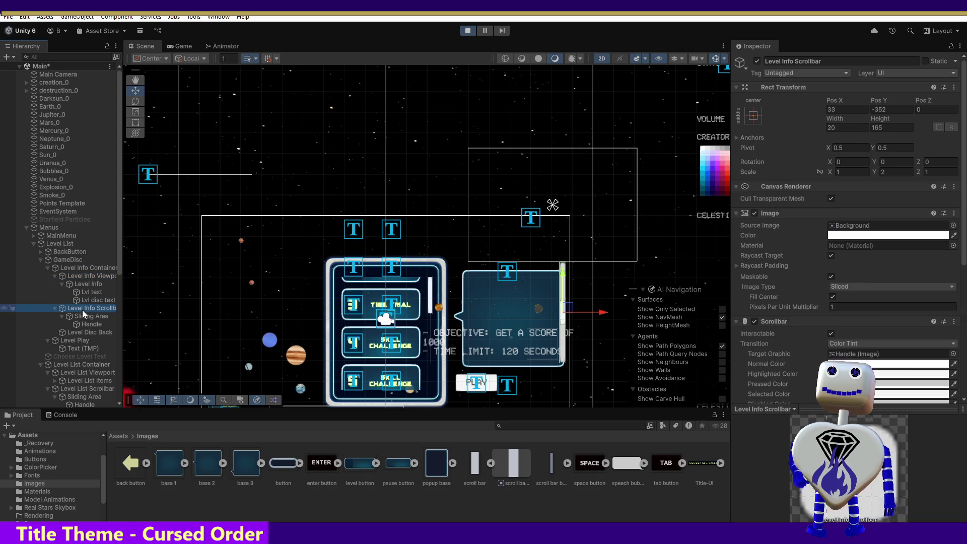
pyautogui.click(86, 316)
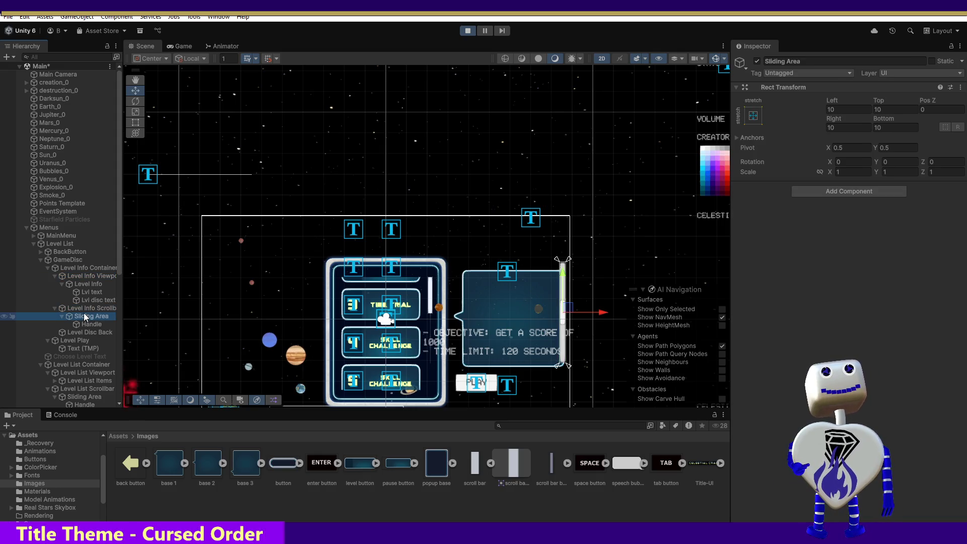
pyautogui.click(84, 268)
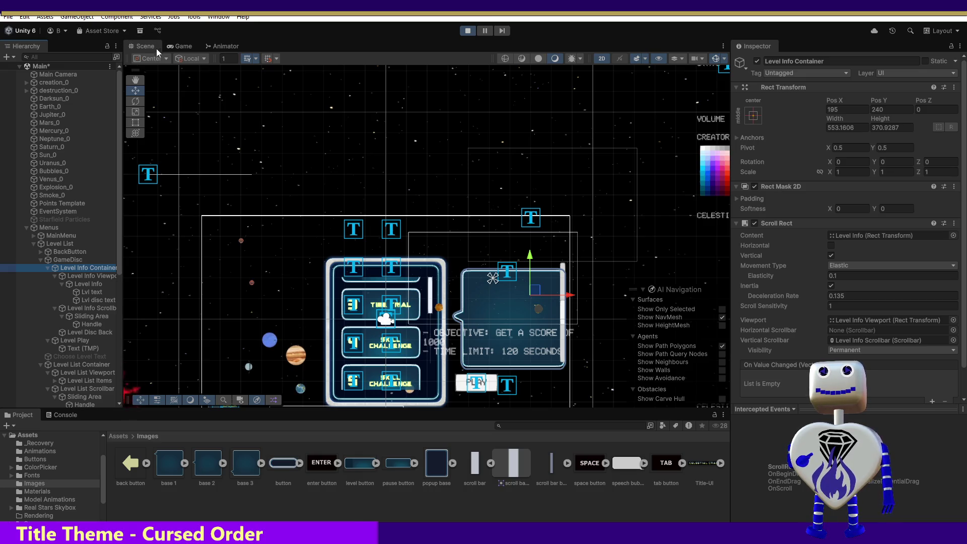
pyautogui.click(467, 31)
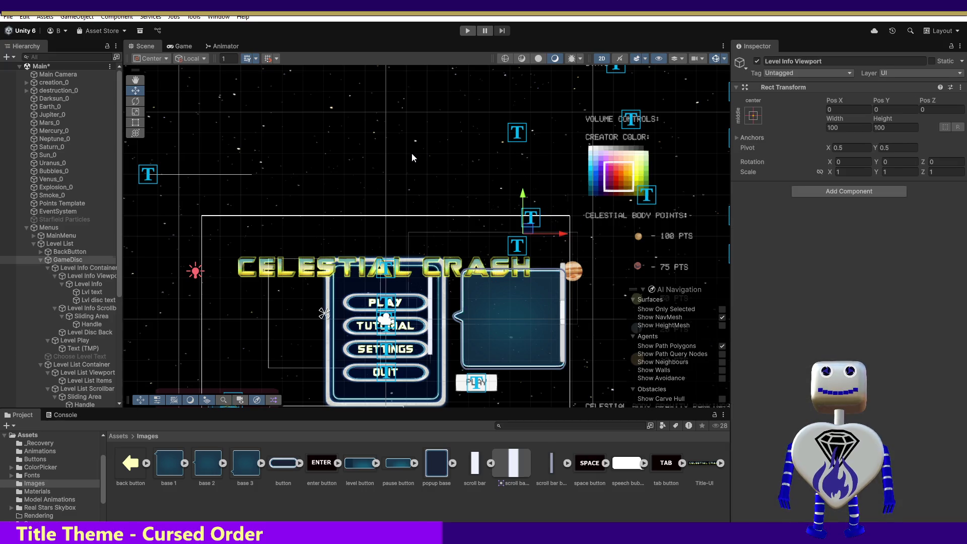
# Step: Enter Play mode again to bring up the Celestial Crash title menu
pyautogui.click(470, 31)
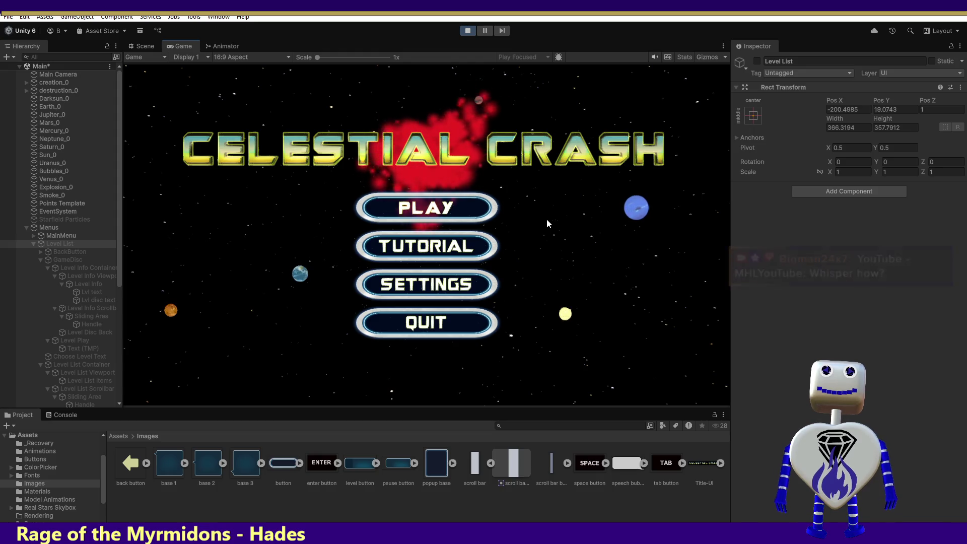
# Step: Open the level list, show the Time Trial level's info panel, then stop Play mode
pyautogui.click(426, 204)
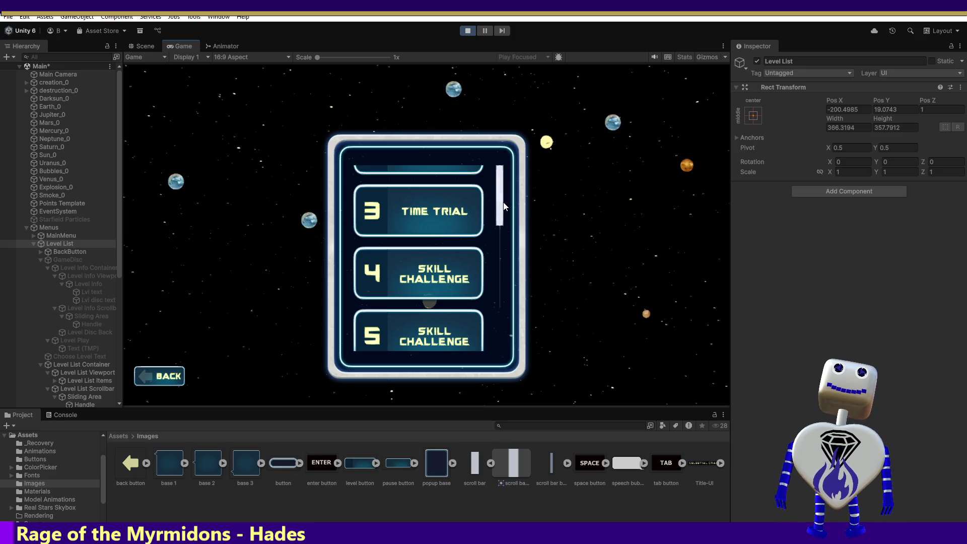
pyautogui.click(455, 231)
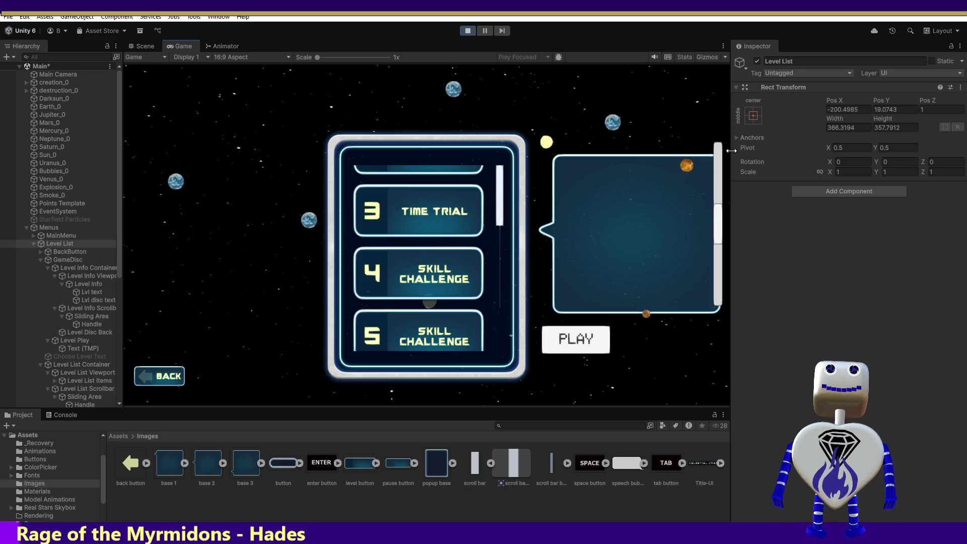
pyautogui.moveTo(716, 195); pyautogui.dragTo(721, 145)
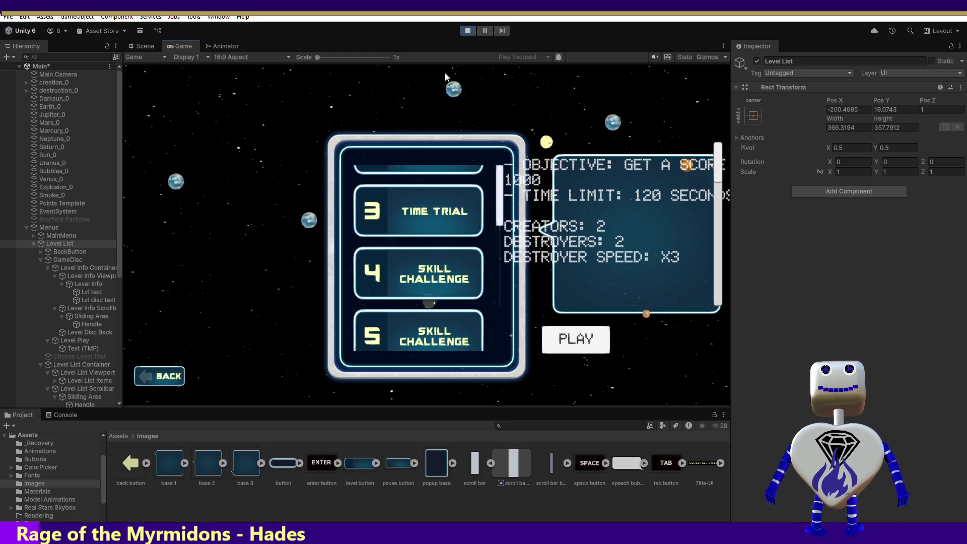
pyautogui.click(464, 32)
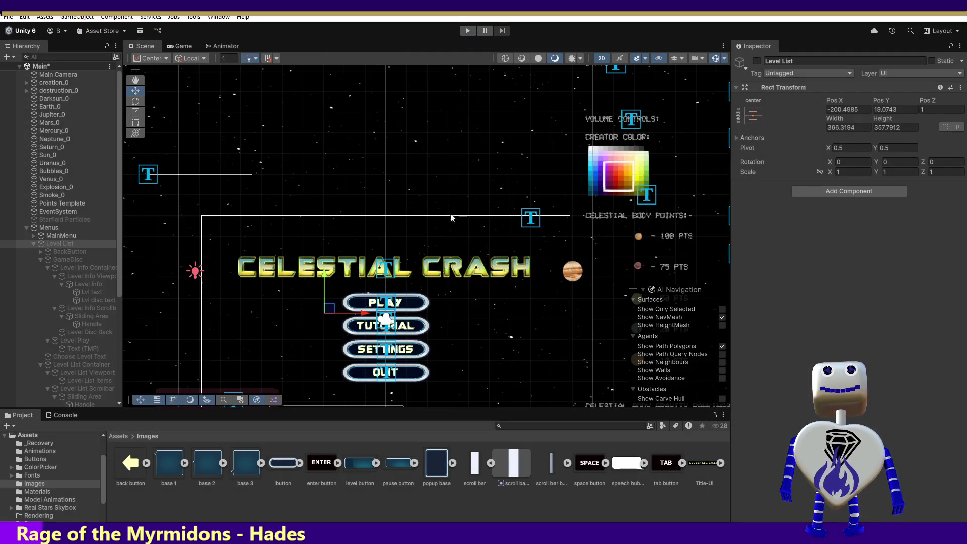
# Step: Restart the game, open the level list, and display the Time Trial info panel
pyautogui.click(465, 32)
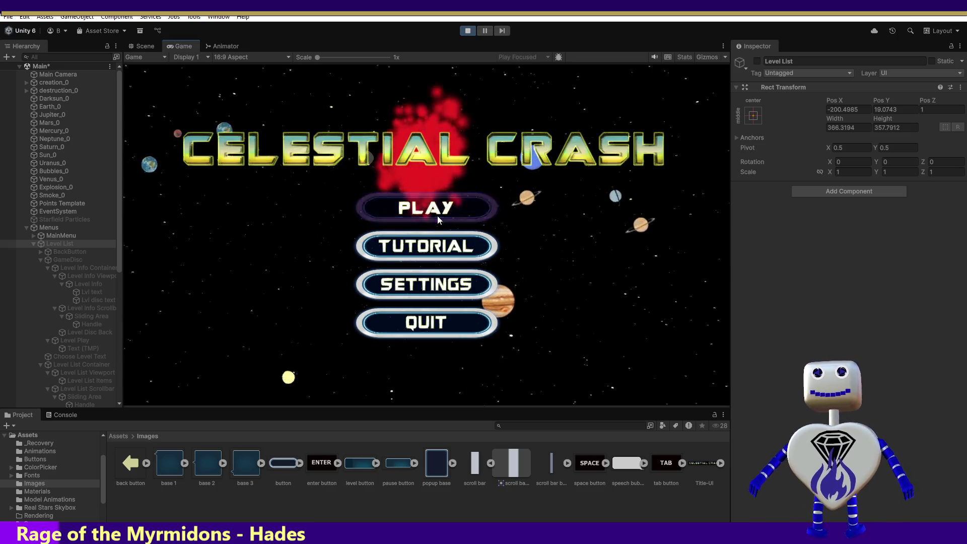
pyautogui.click(437, 212)
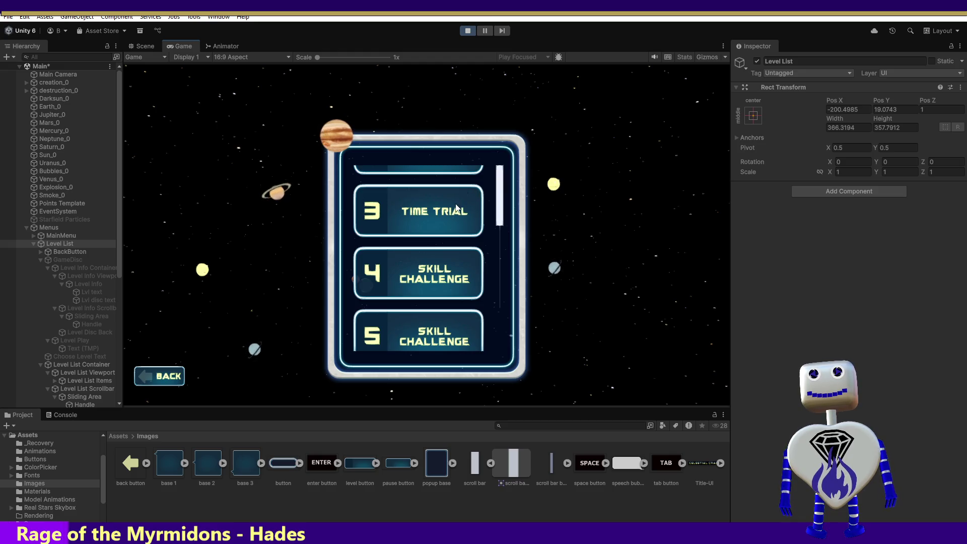
pyautogui.click(454, 213)
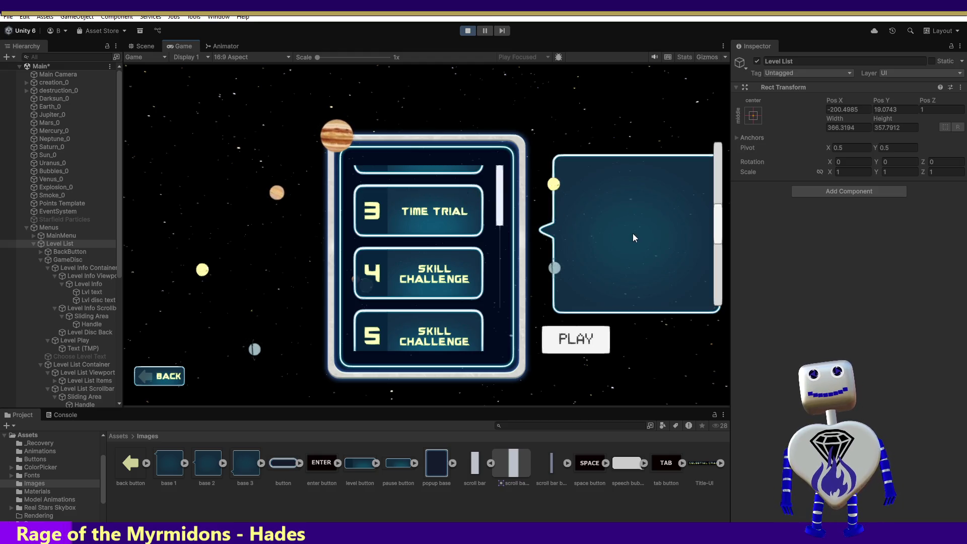
# Step: Compare Scene and Game views, then restart the game and reopen Time Trial's info panel
pyautogui.click(137, 43)
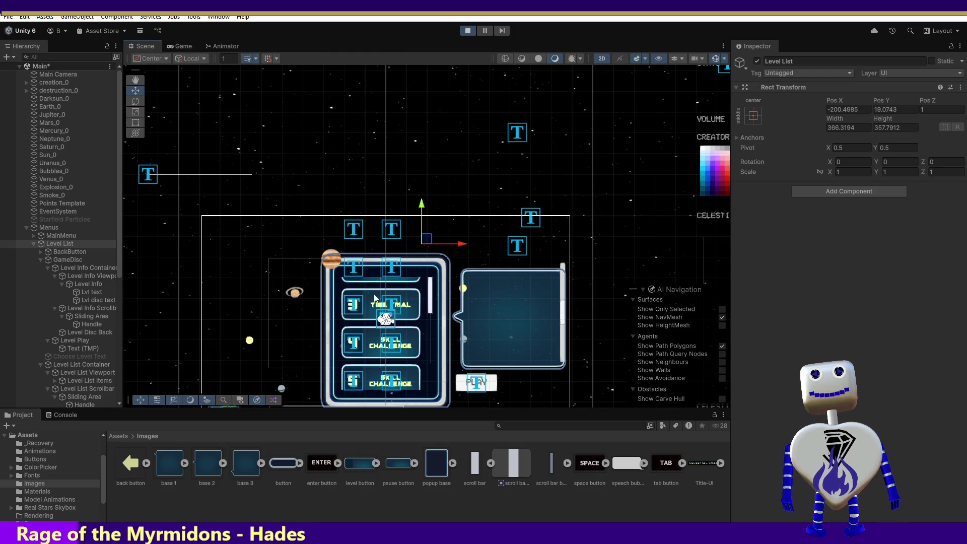
pyautogui.click(186, 47)
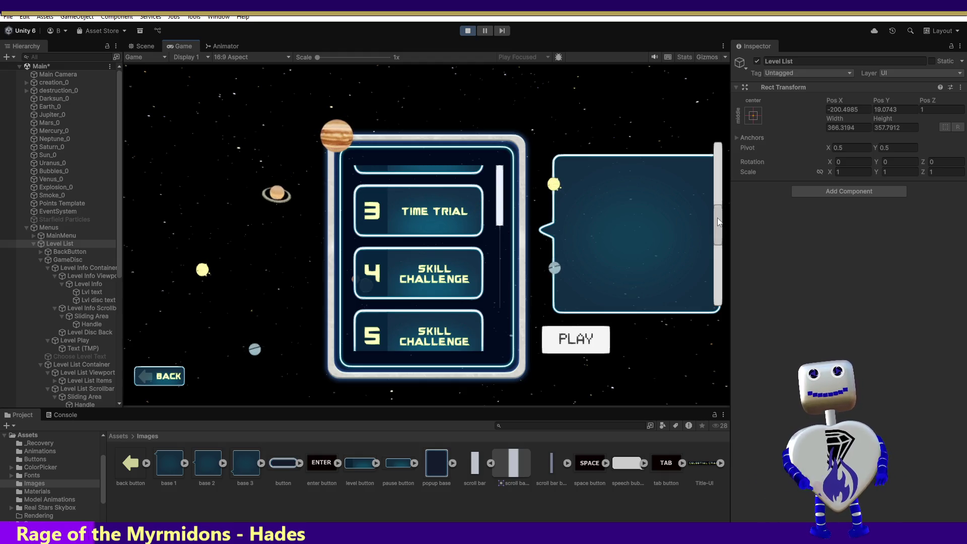
pyautogui.moveTo(712, 237); pyautogui.dragTo(704, 158)
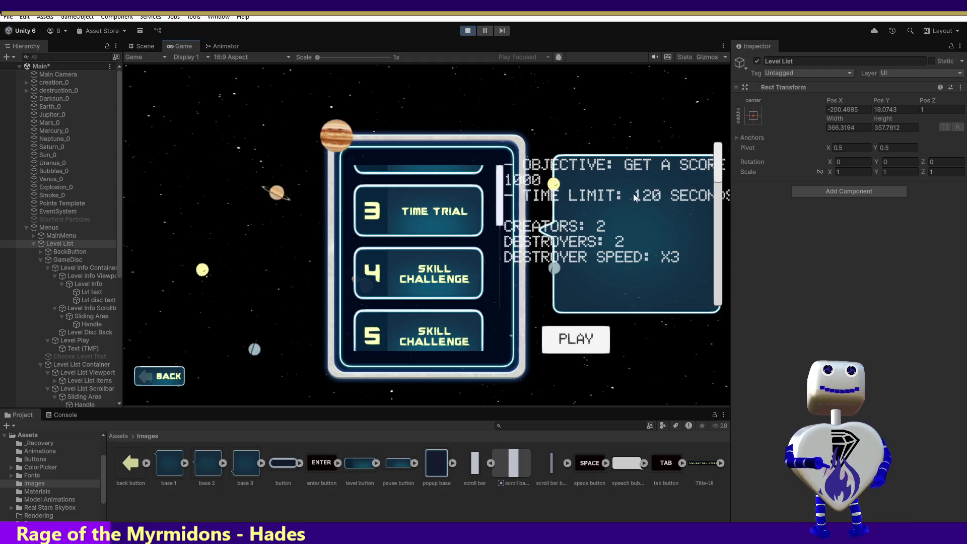
pyautogui.click(467, 31)
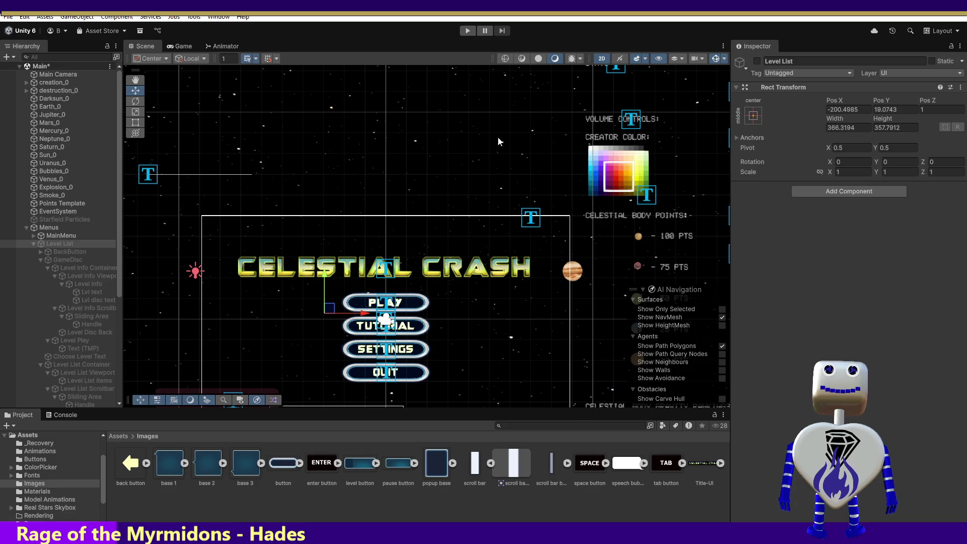
pyautogui.click(468, 31)
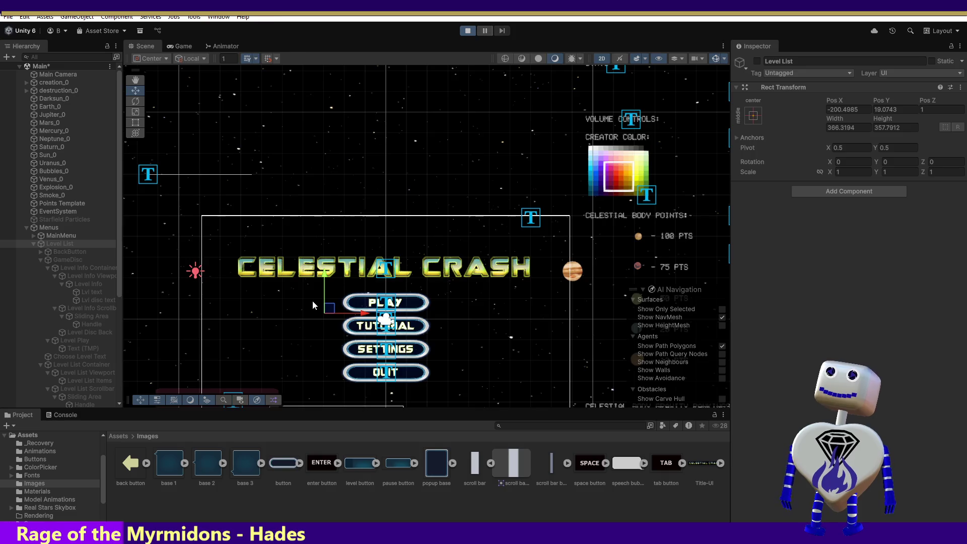
pyautogui.click(438, 211)
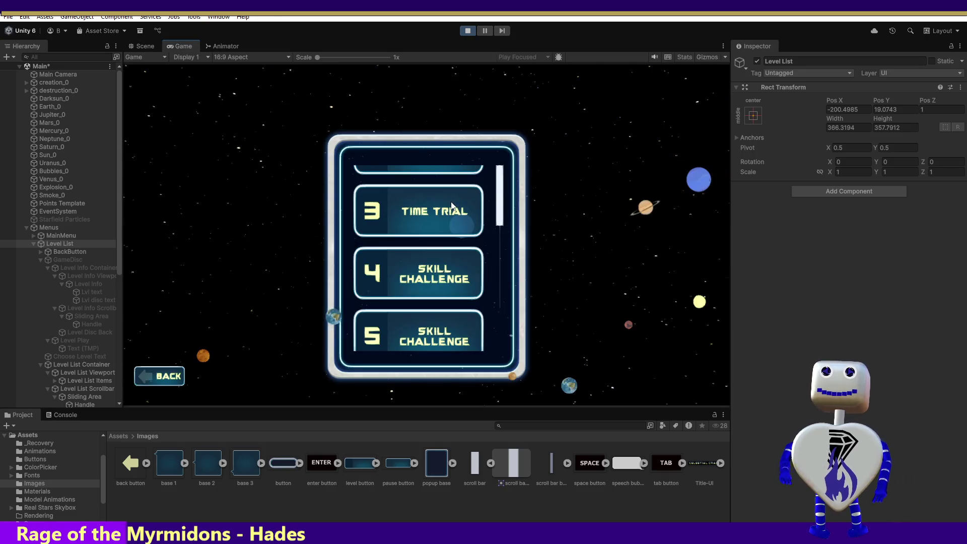
pyautogui.click(443, 212)
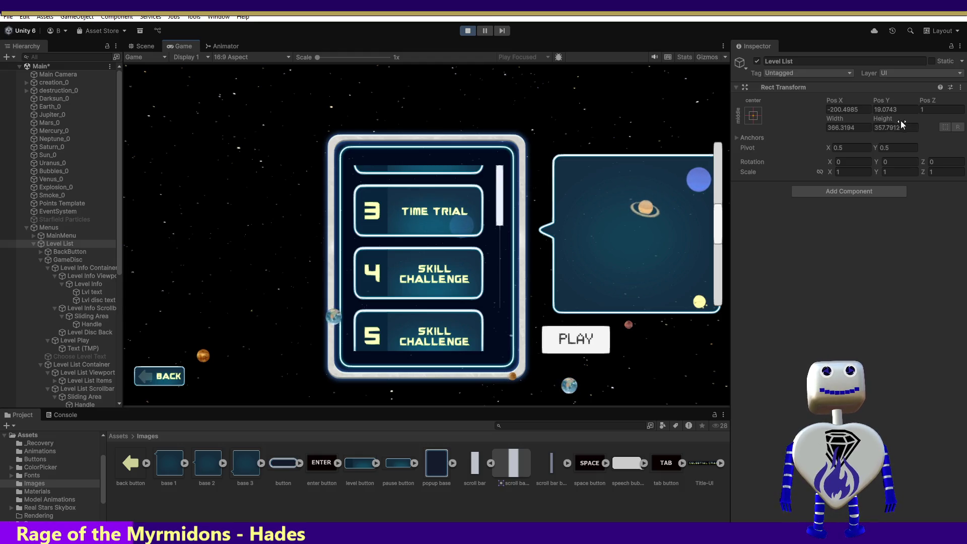
# Step: Try Level List Pos Y 50, revert it to 18.0743, and select the Level Info Viewport
pyautogui.moveTo(900, 108); pyautogui.dragTo(872, 108)
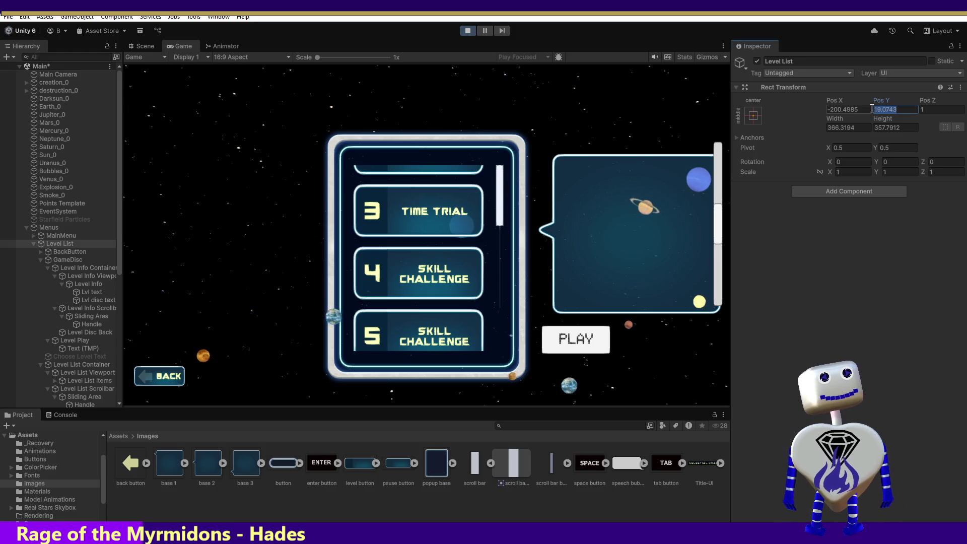
pyautogui.write('50')
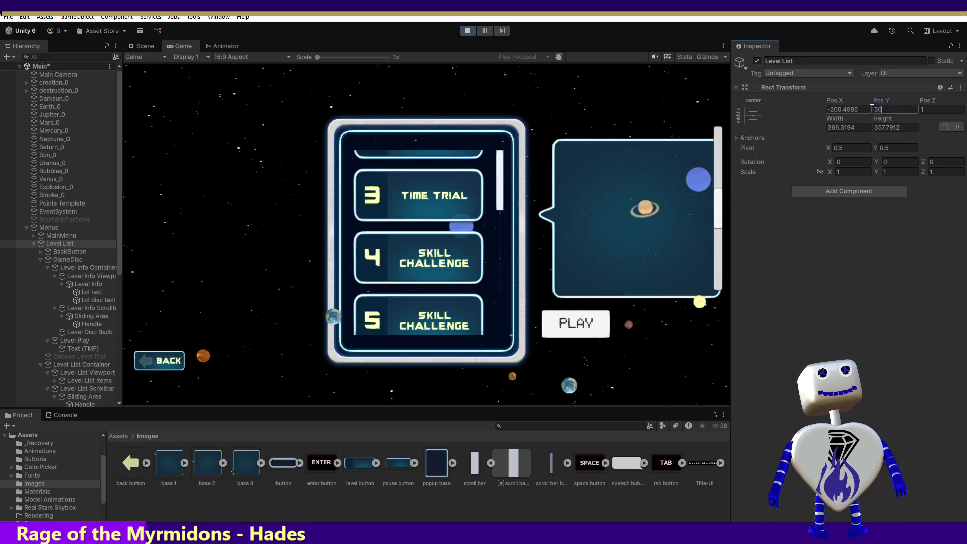
pyautogui.press('Escape')
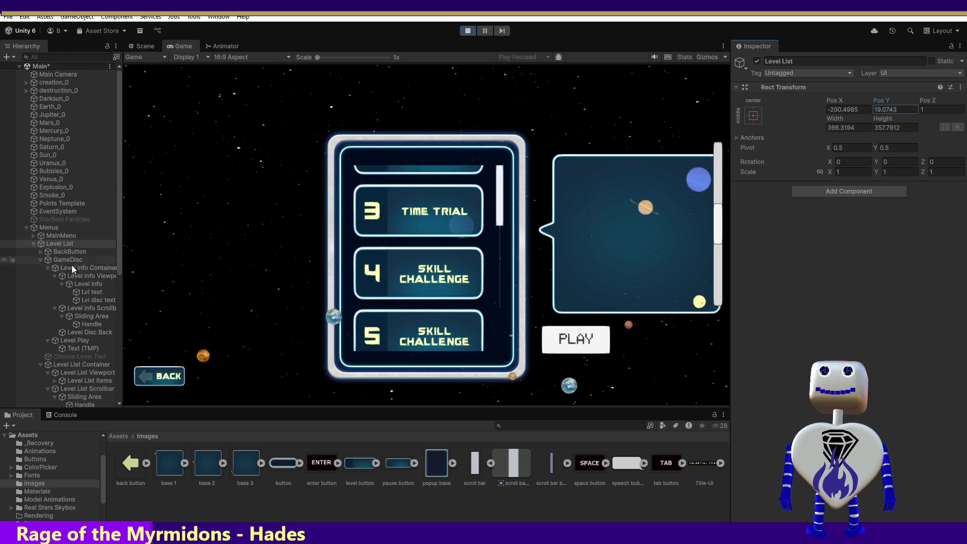
pyautogui.click(86, 277)
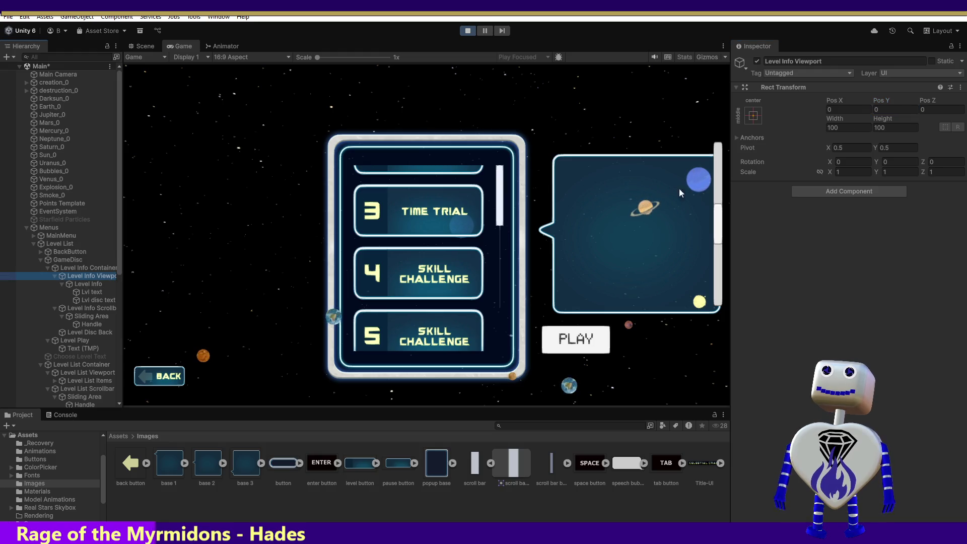
# Step: Set the Level Info Viewport's Pos Y to 50, then to 150
pyautogui.click(887, 109)
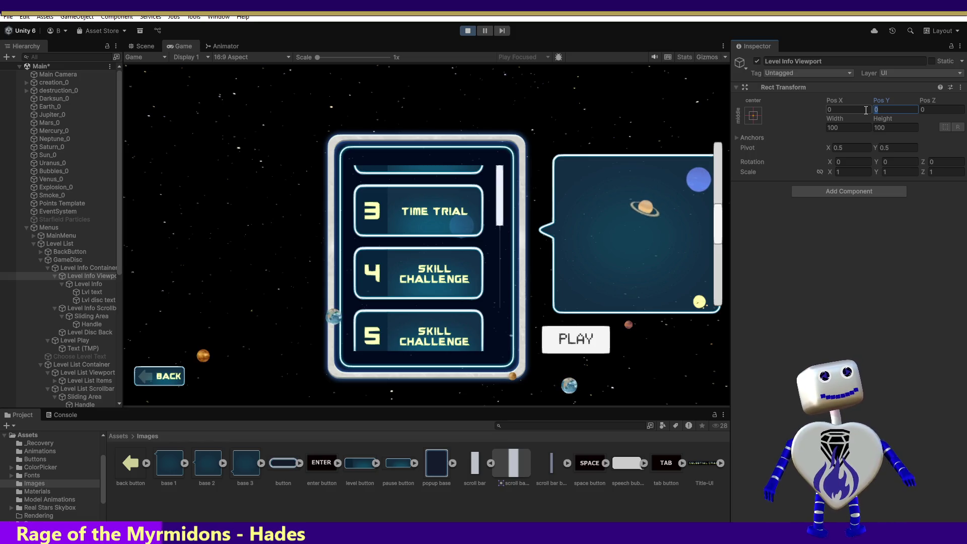
pyautogui.write('50')
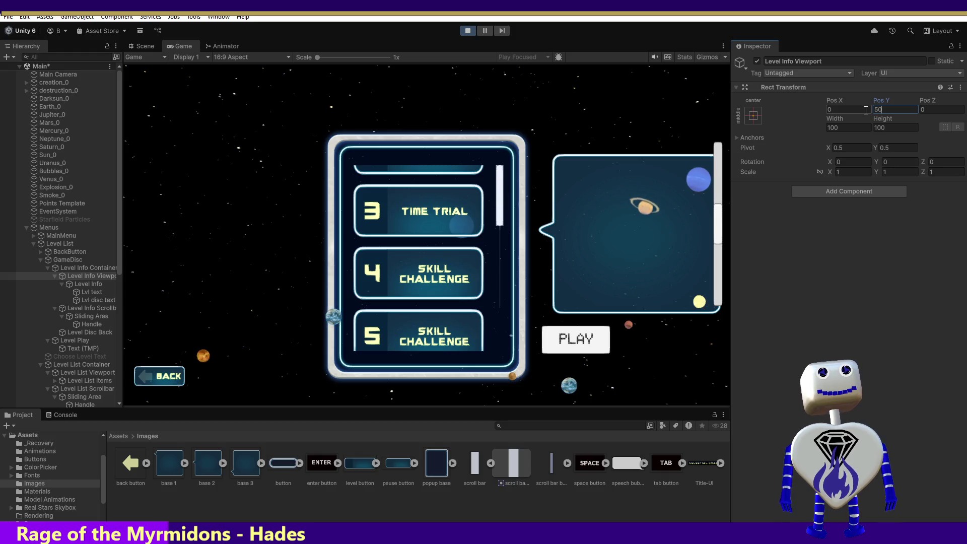
pyautogui.press('Return')
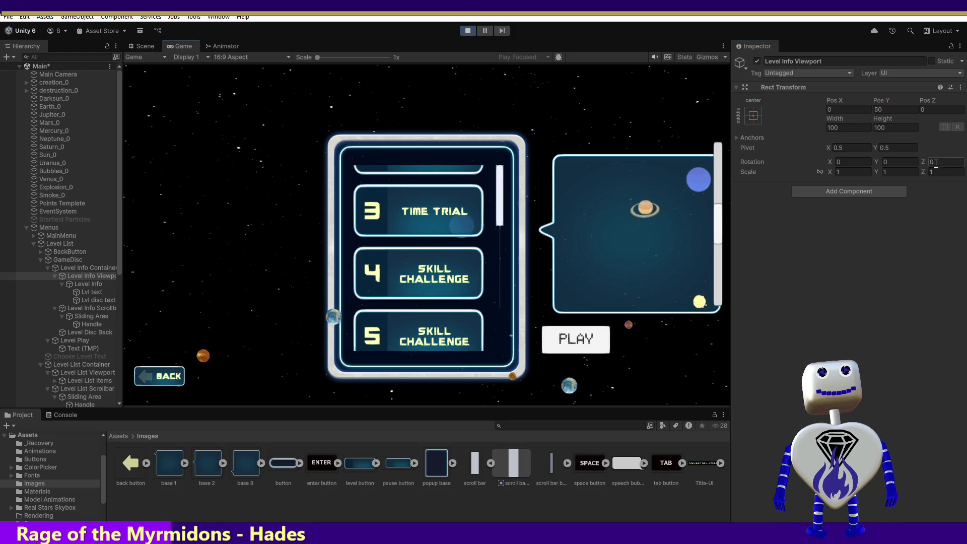
pyautogui.click(891, 110)
pyautogui.write('150')
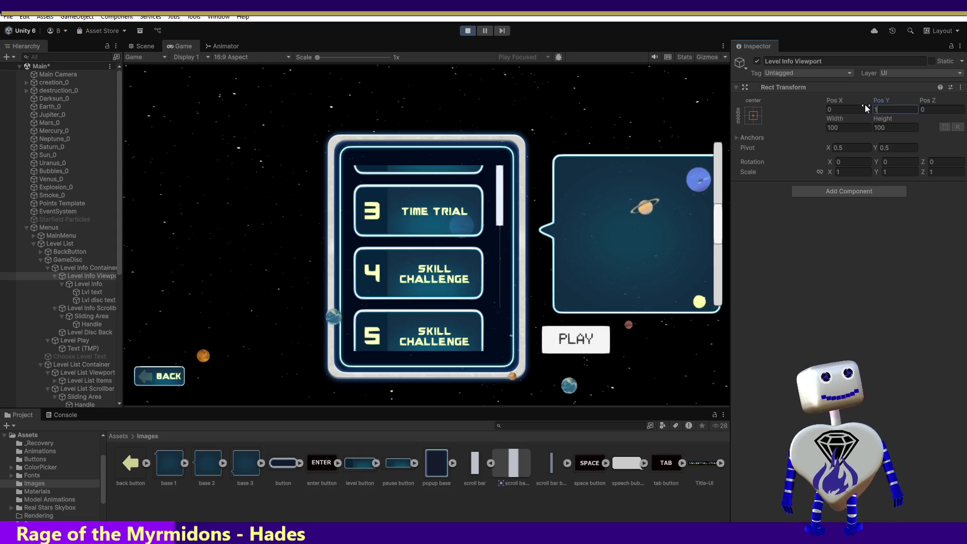
pyautogui.press('Return')
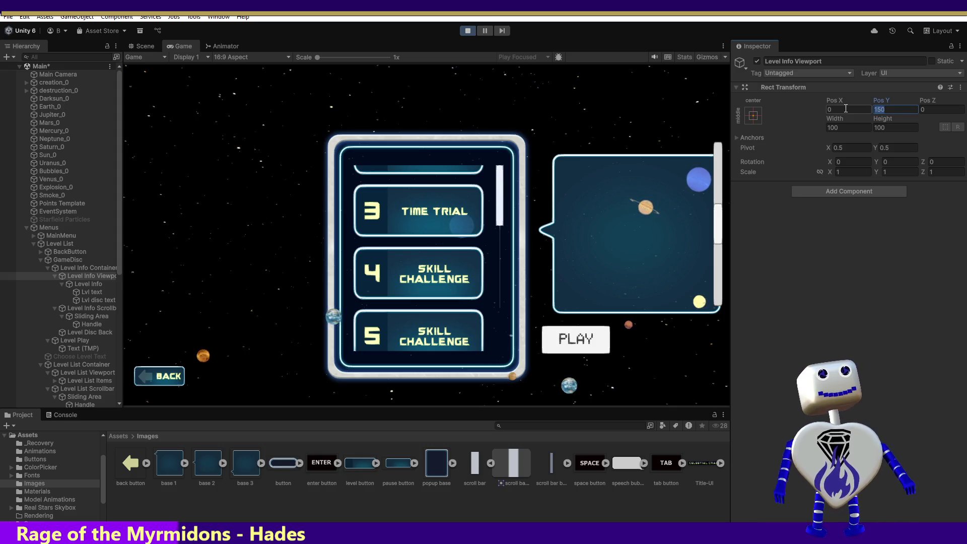
# Step: Try negative viewport Pos Y offsets such as -150 and -250, then stop Play mode
pyautogui.write('-150')
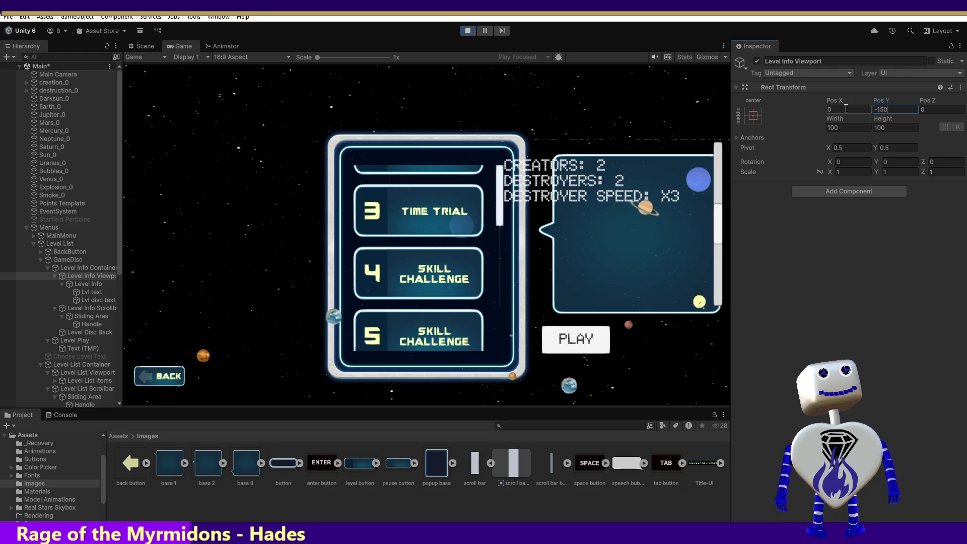
pyautogui.press('Left')
pyautogui.press('Left')
pyautogui.press('Left')
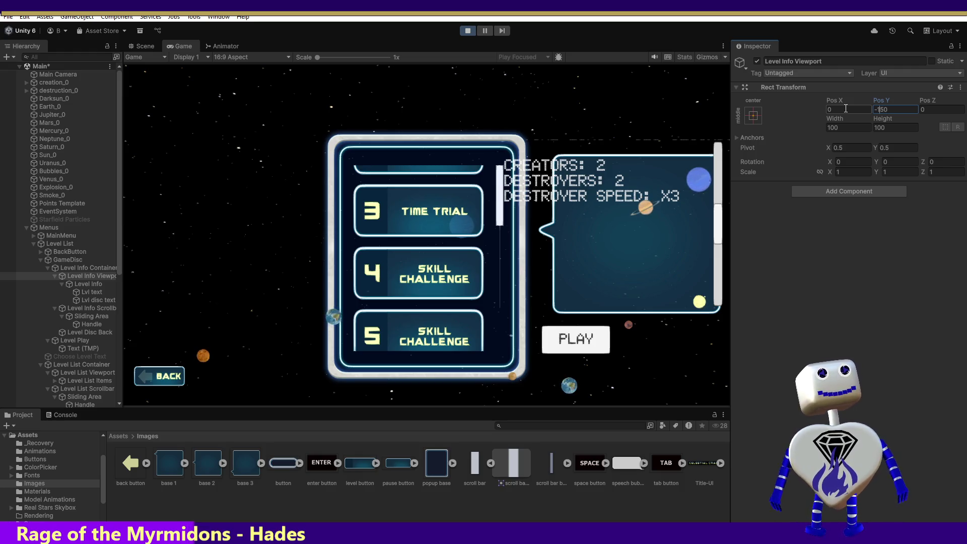
pyautogui.press('Delete')
pyautogui.write('2')
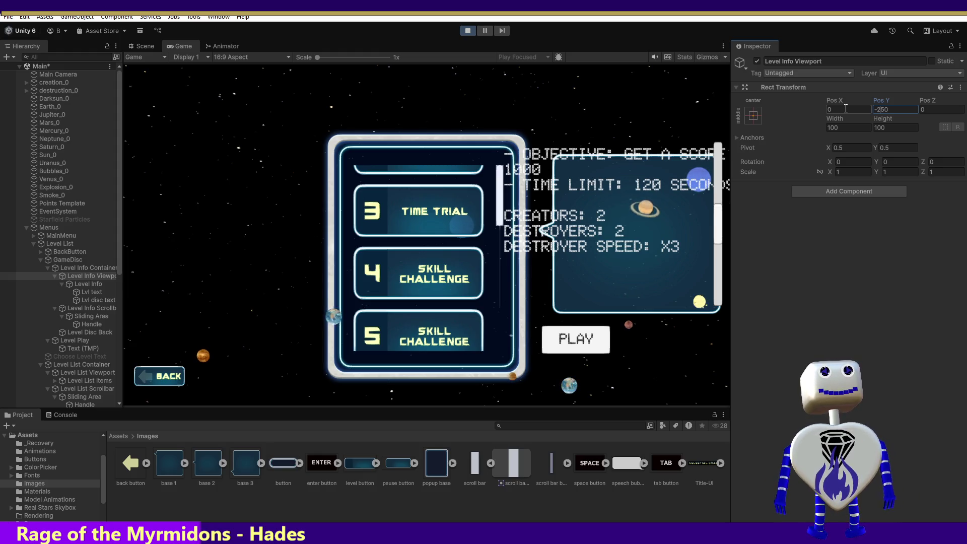
pyautogui.press('BackSpace')
pyautogui.press('BackSpace')
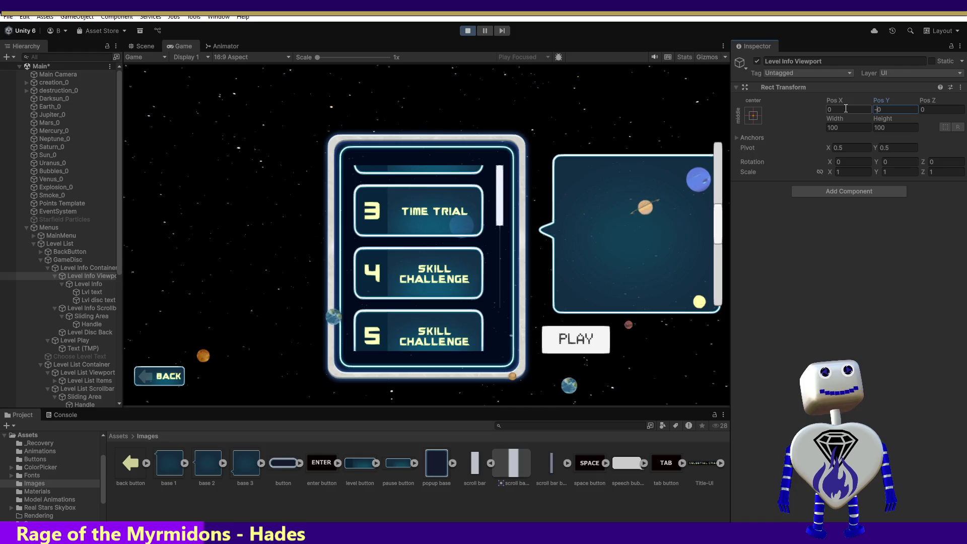
pyautogui.write('300')
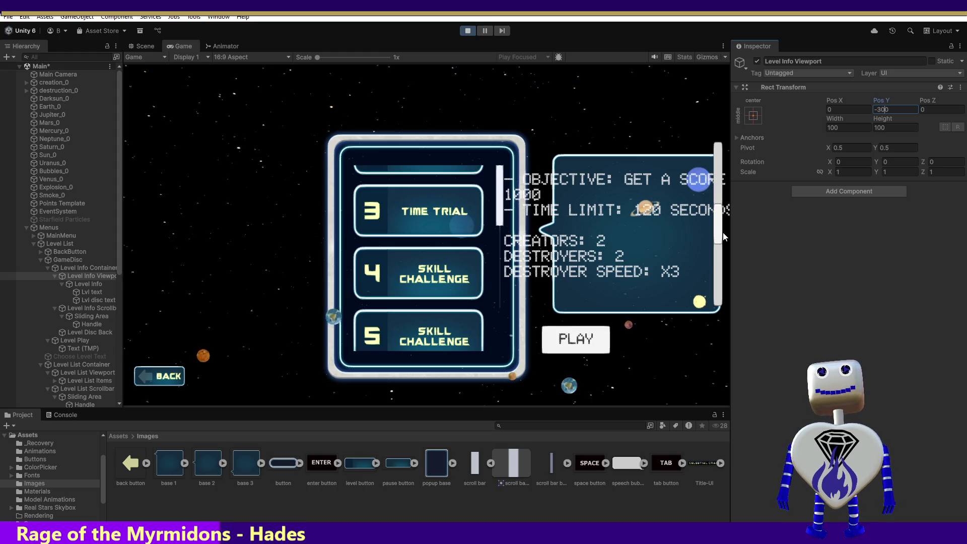
pyautogui.moveTo(723, 233)
pyautogui.mouseDown()
pyautogui.moveTo(727, 168)
pyautogui.moveTo(729, 222)
pyautogui.mouseUp()
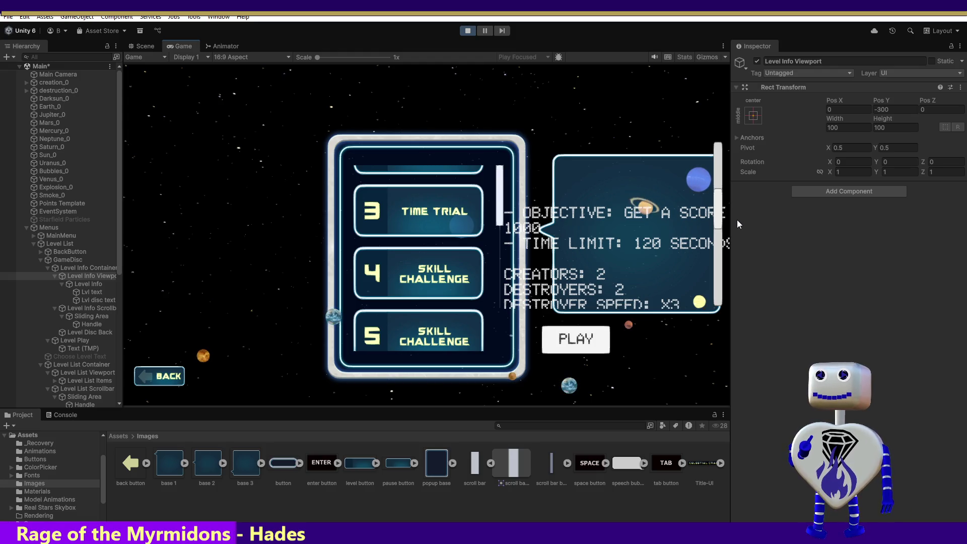
pyautogui.click(467, 31)
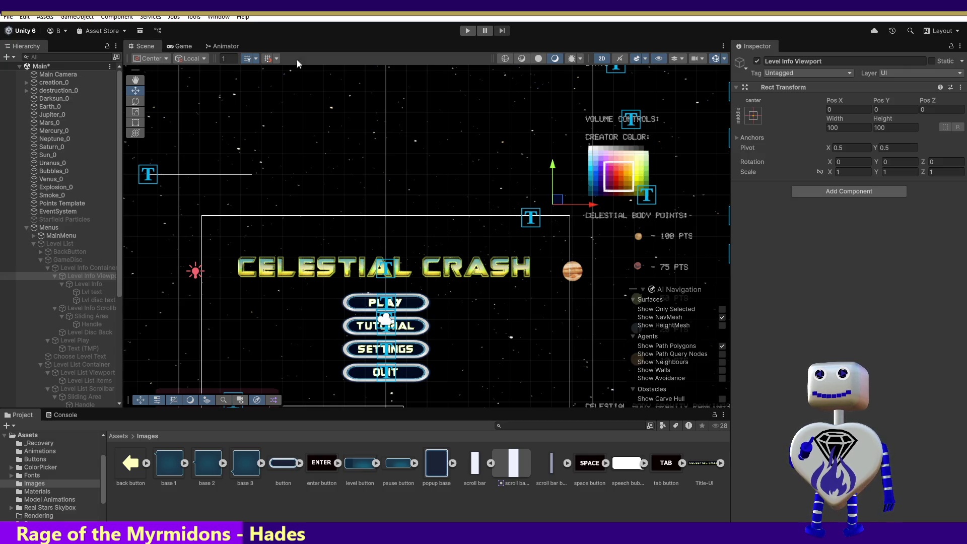
# Step: Start Play mode, open the level list and show the Time Trial info panel
pyautogui.click(467, 30)
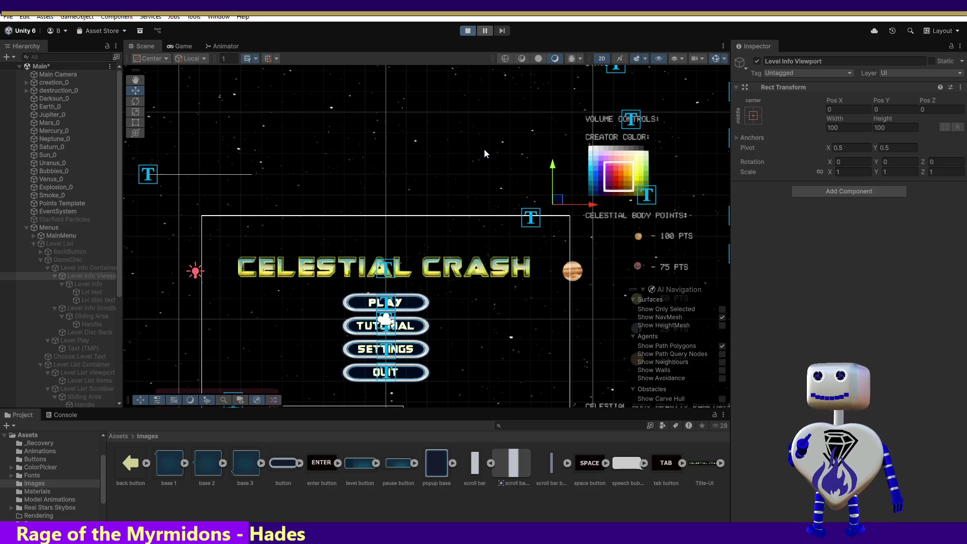
pyautogui.click(443, 222)
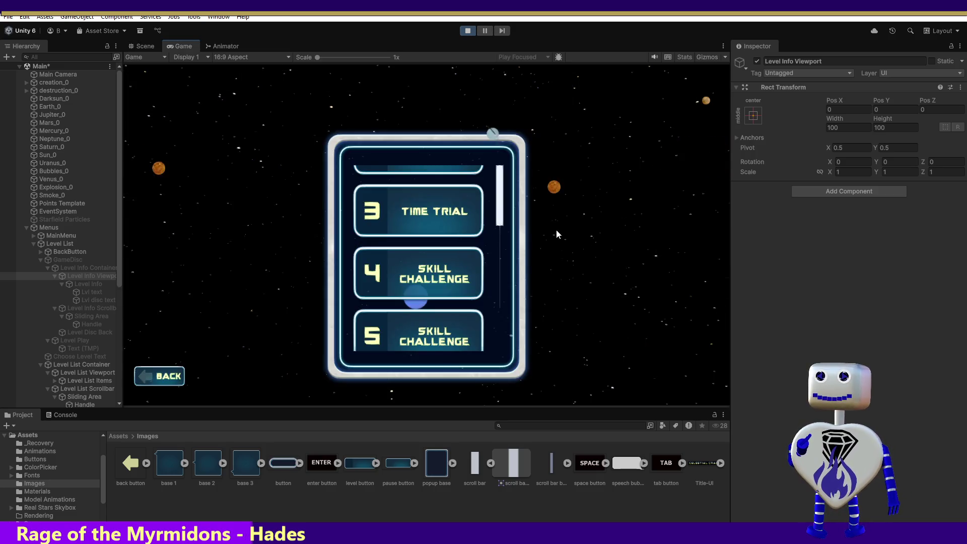
pyautogui.click(466, 218)
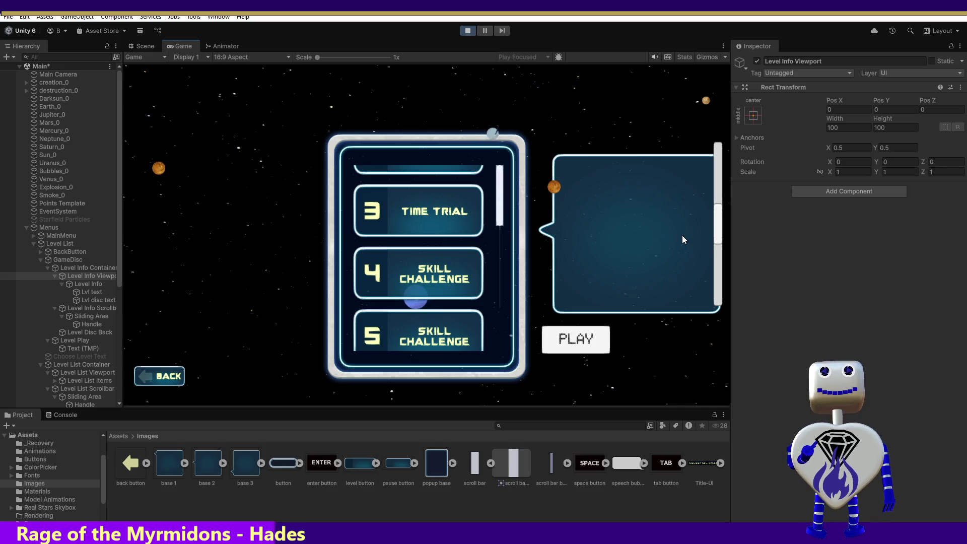
pyautogui.click(100, 308)
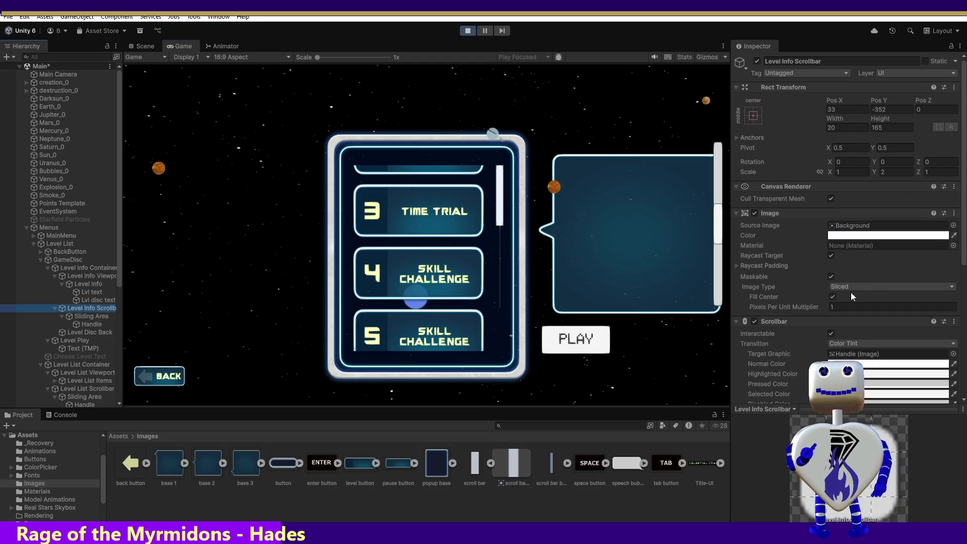
pyautogui.scroll(-8, 908, 275)
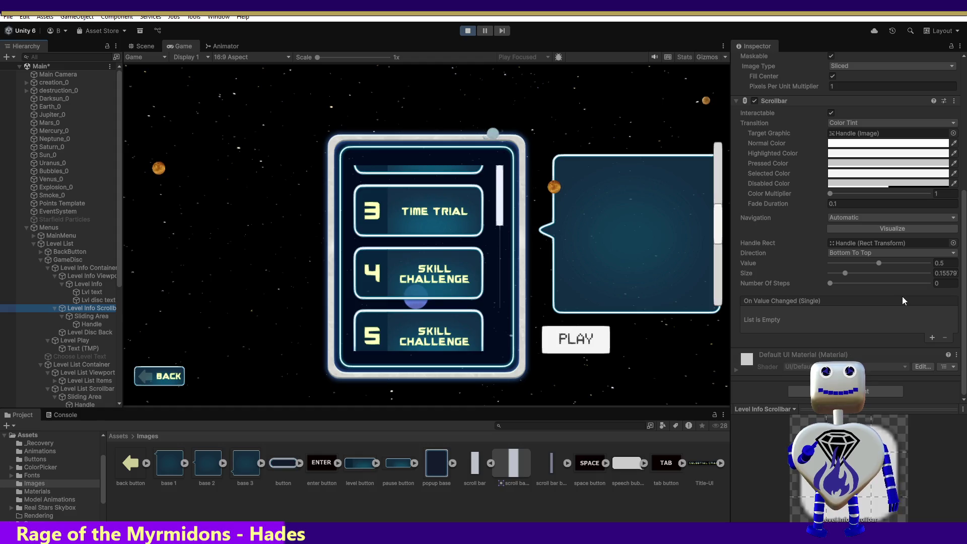
pyautogui.scroll(6, 902, 301)
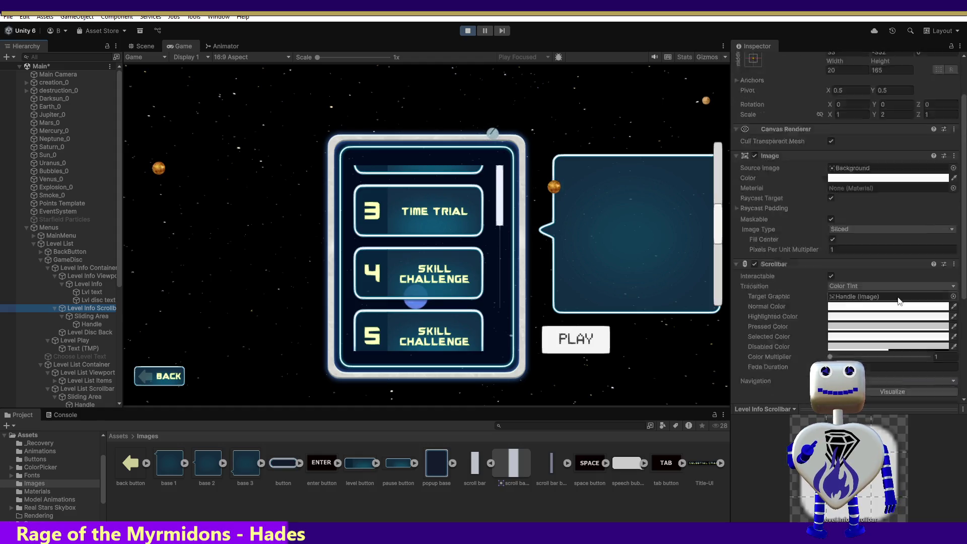
pyautogui.scroll(2, 899, 300)
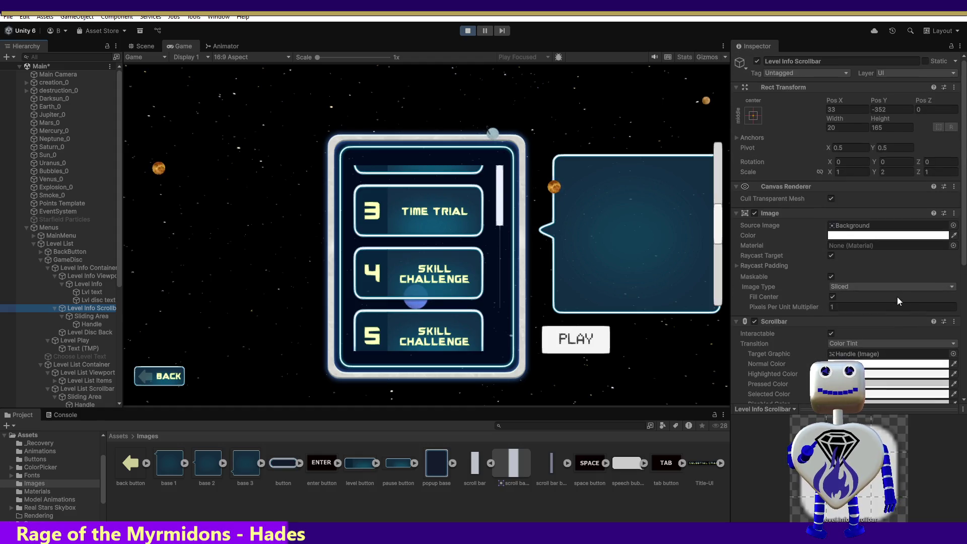
pyautogui.click(81, 316)
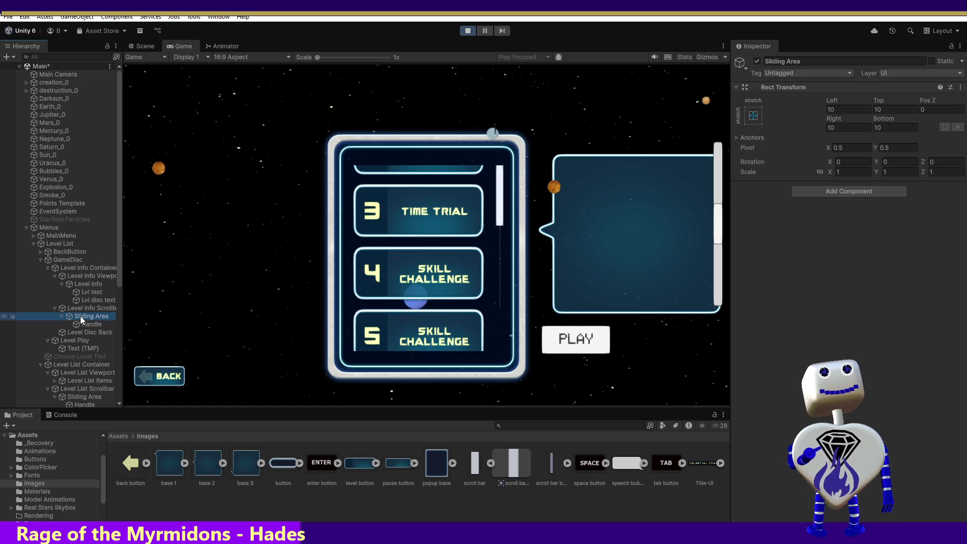
pyautogui.click(893, 129)
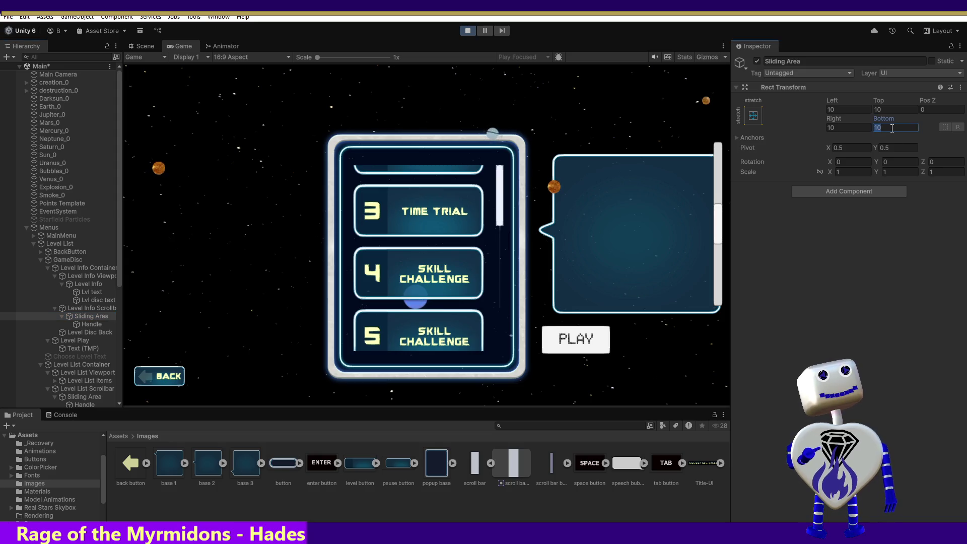
pyautogui.write('20')
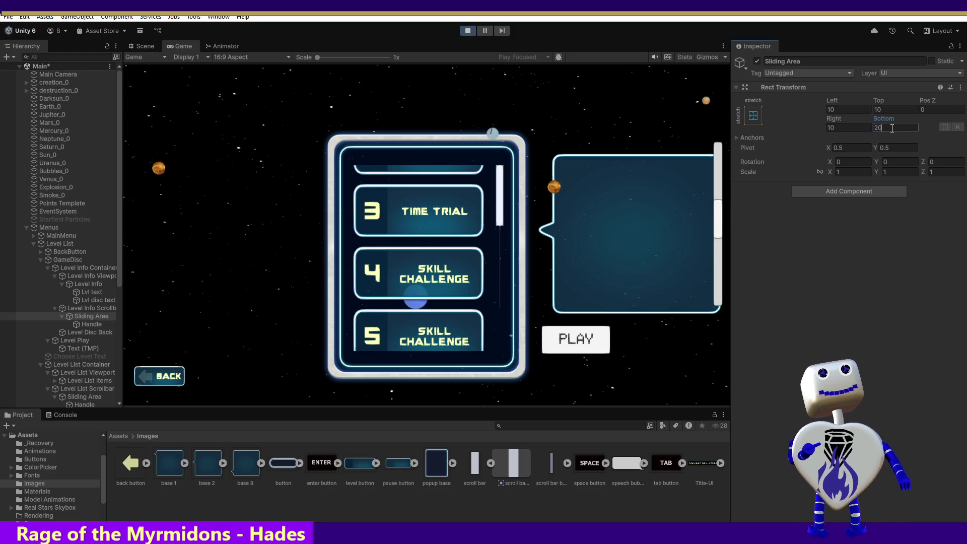
pyautogui.write('0')
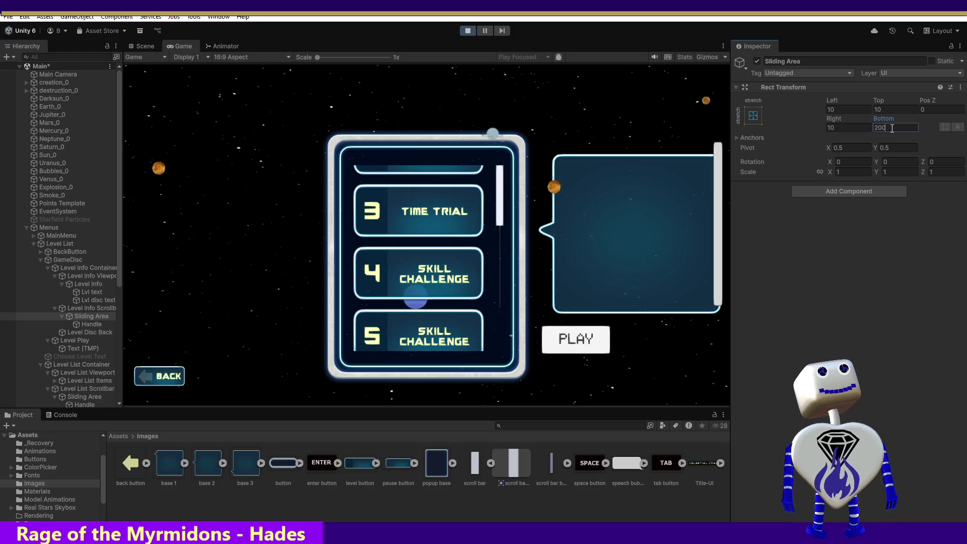
pyautogui.press('BackSpace')
pyautogui.press('BackSpace')
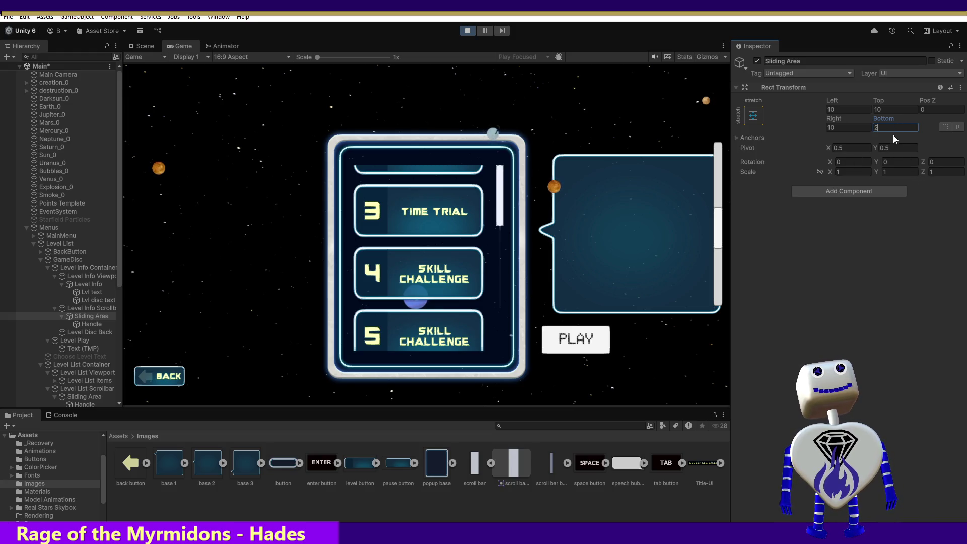
pyautogui.press('BackSpace')
pyautogui.write('10')
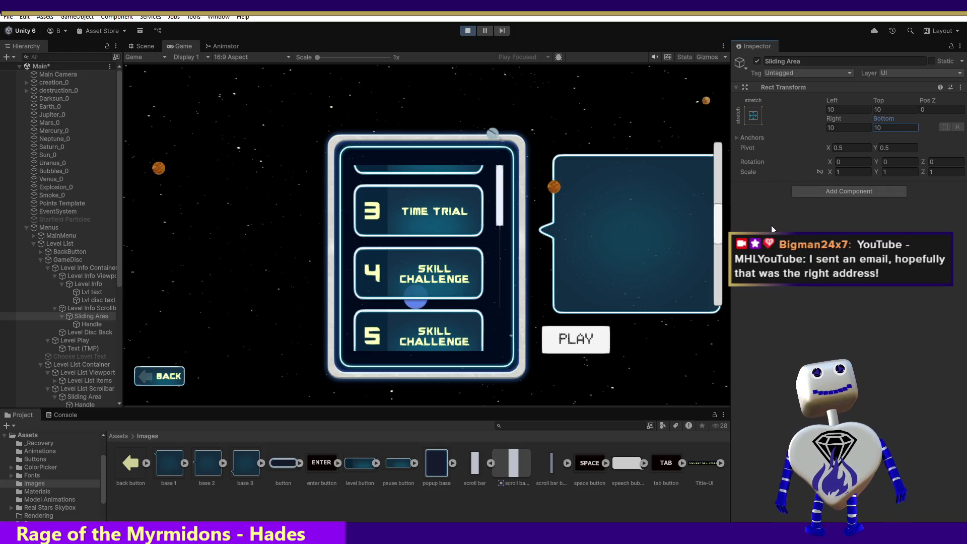
# Step: Try a Bottom offset of -100 on the info scrollbar's Handle
pyautogui.click(88, 325)
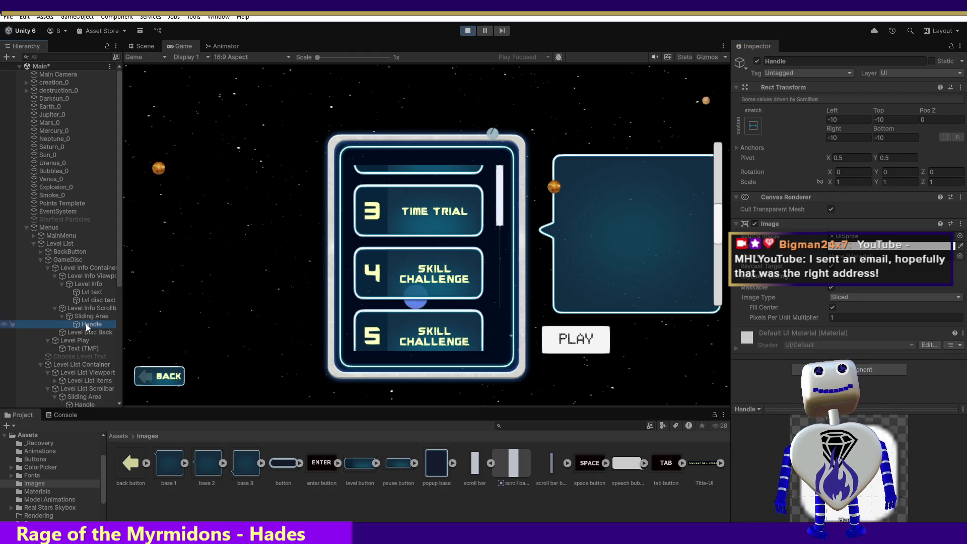
pyautogui.click(902, 141)
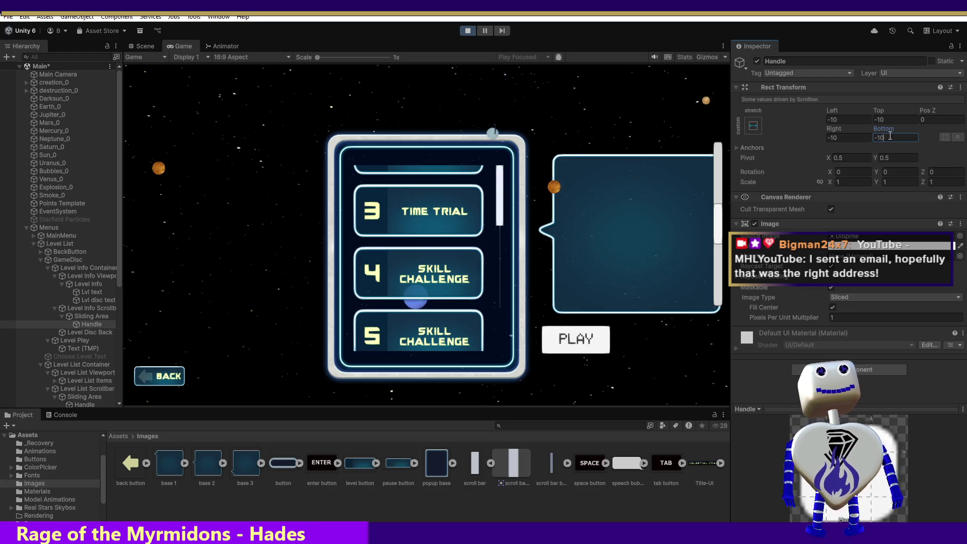
pyautogui.write('0')
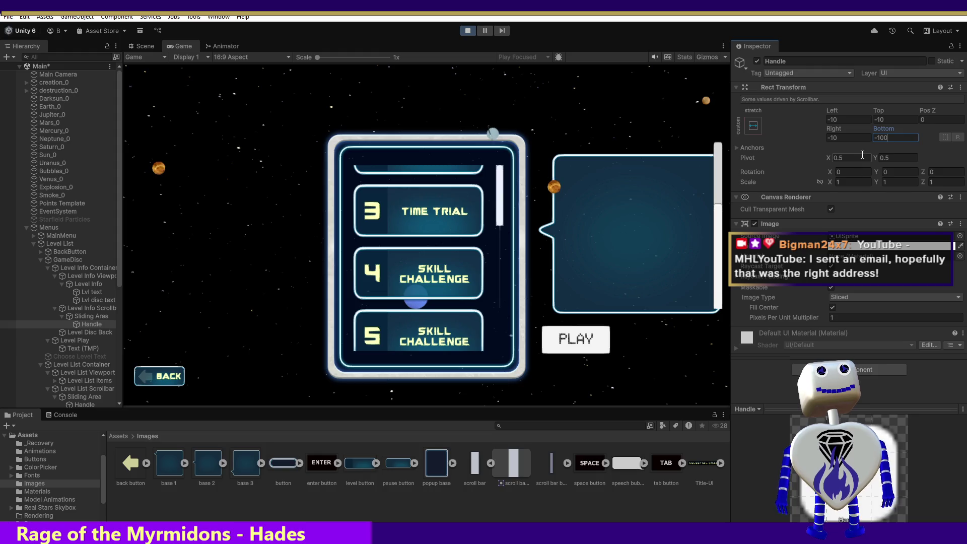
pyautogui.press('Return')
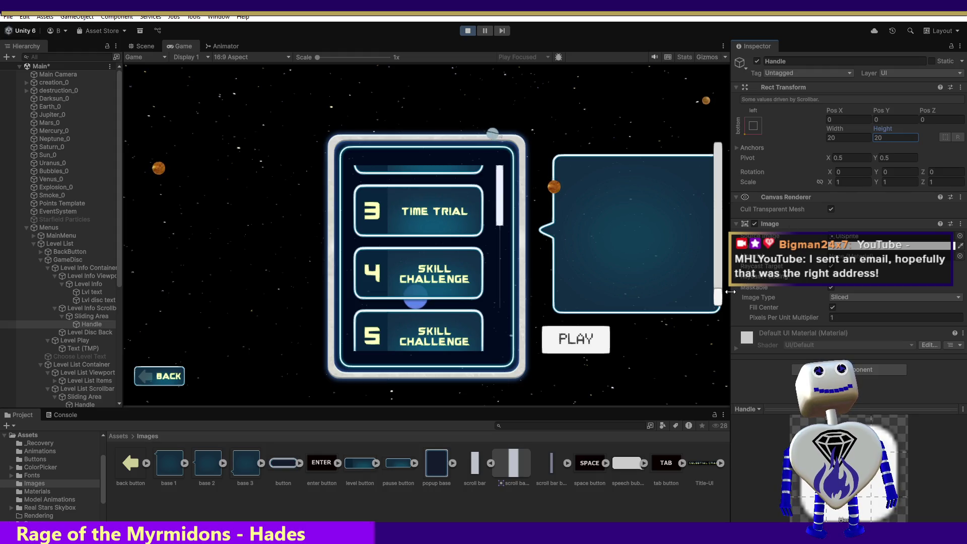
# Step: Drag the info panel's scrollbar to the top so Time Trial's details show
pyautogui.click(95, 316)
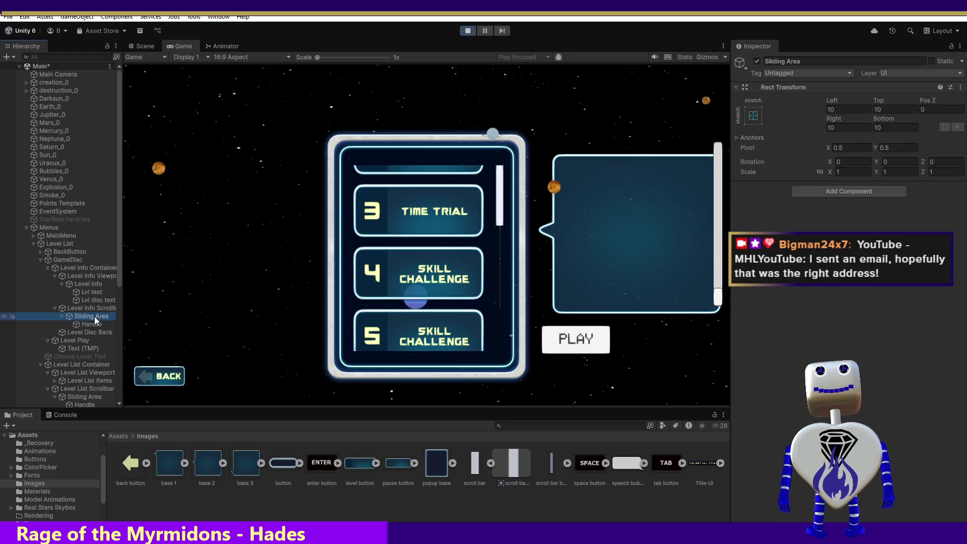
pyautogui.click(91, 325)
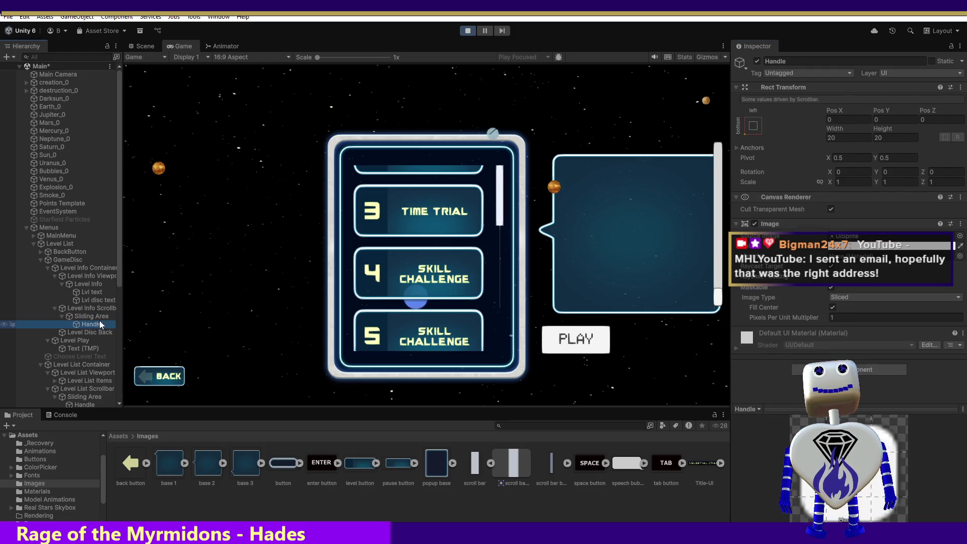
pyautogui.click(720, 285)
pyautogui.moveTo(720, 285); pyautogui.dragTo(732, 160)
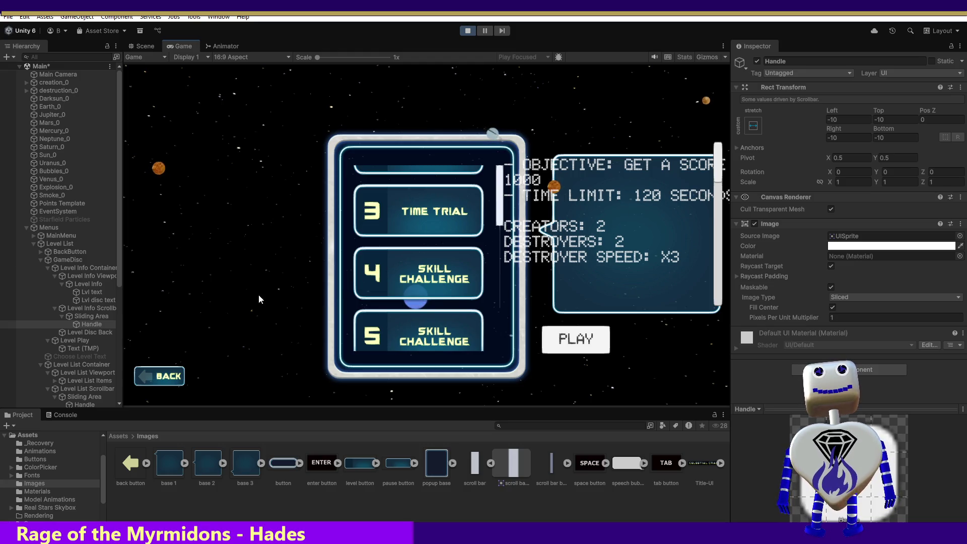
pyautogui.click(95, 276)
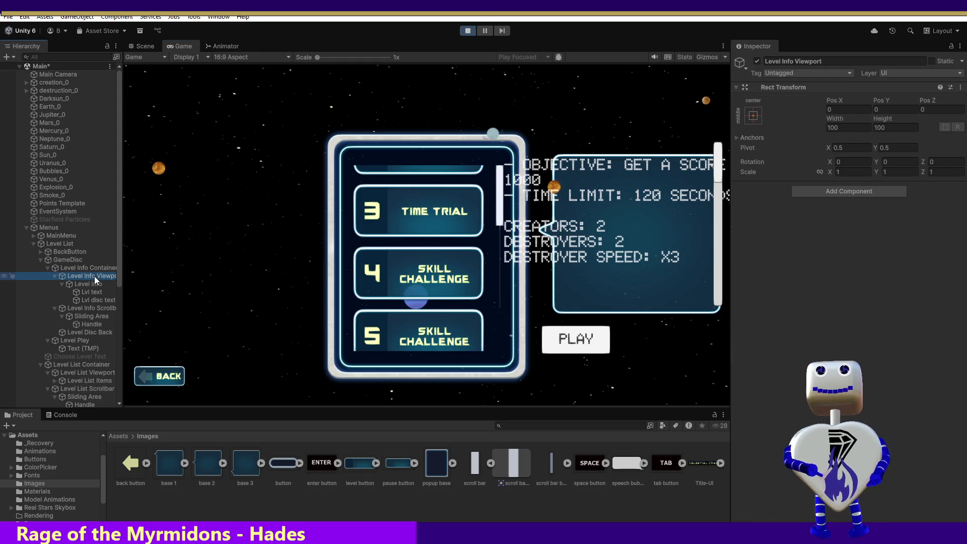
# Step: Select Level Info, restart Play mode and reopen the Time Trial info panel
pyautogui.click(93, 285)
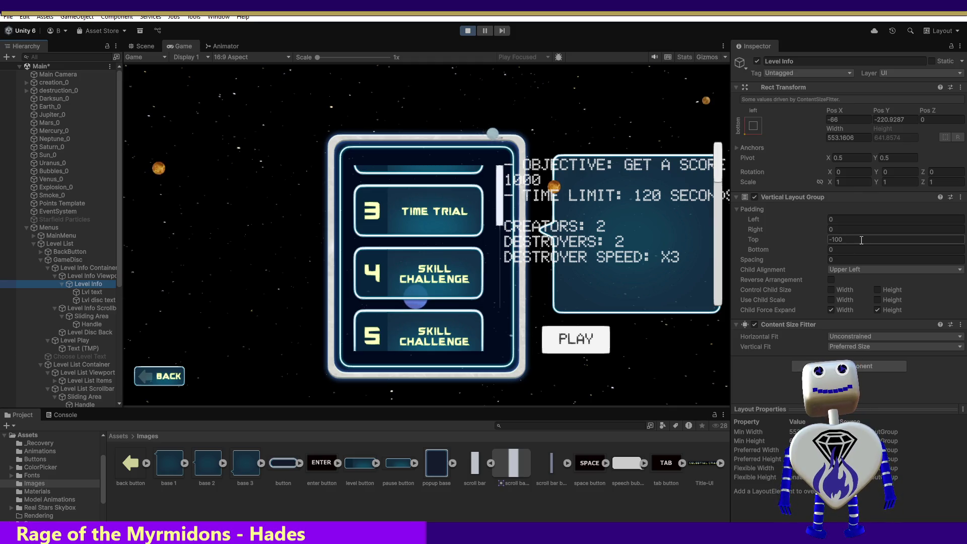
pyautogui.click(463, 29)
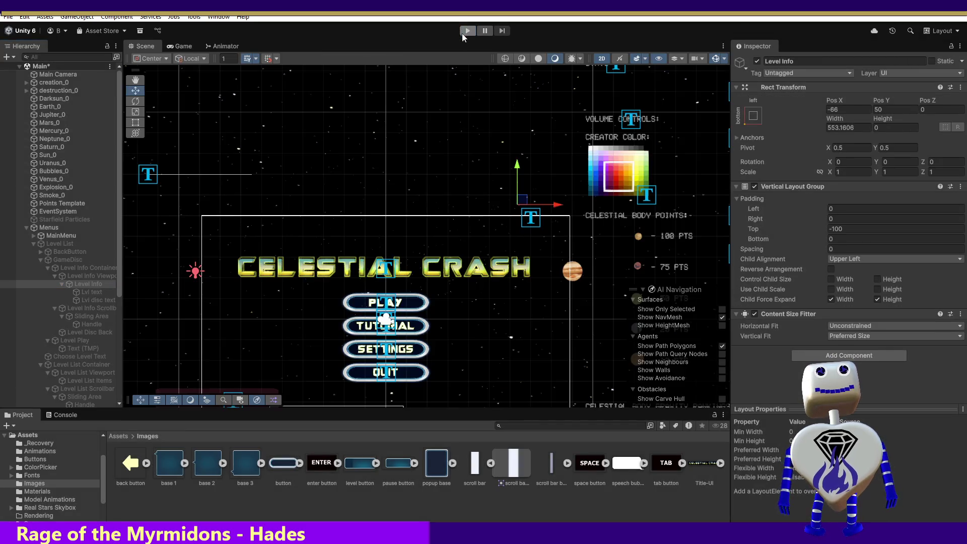
pyautogui.click(473, 30)
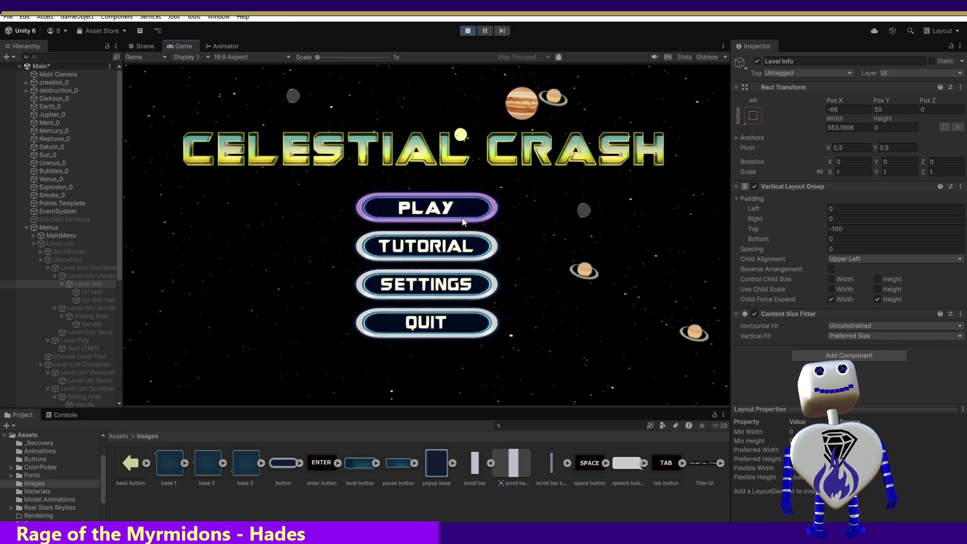
pyautogui.click(462, 219)
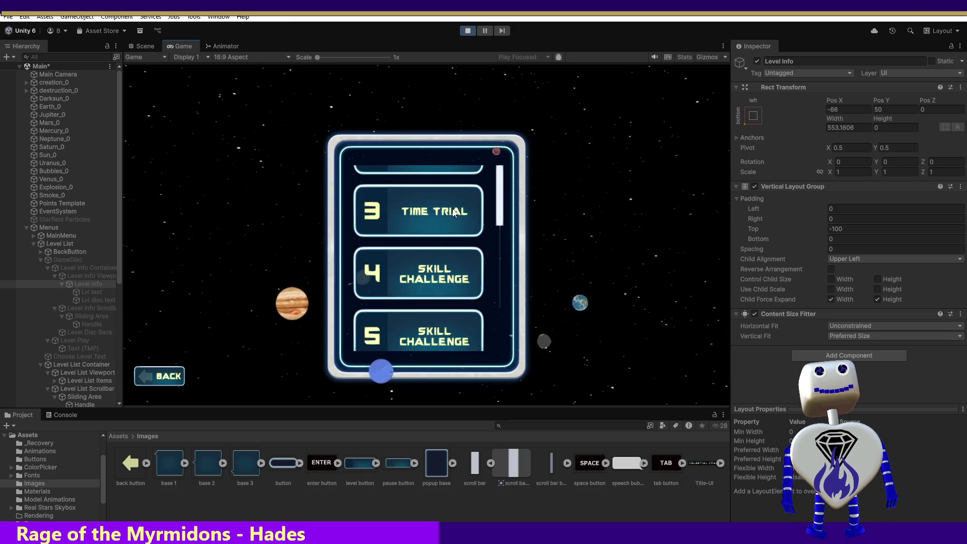
pyautogui.click(409, 216)
pyautogui.click(846, 241)
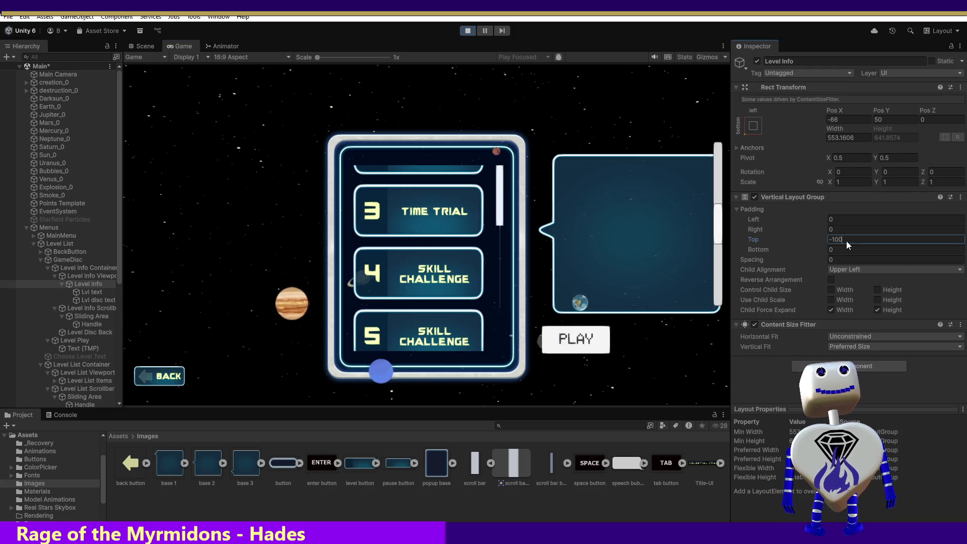
# Step: Try Level Info top padding values 0, 50 and 300, settling on 500
pyautogui.write('0')
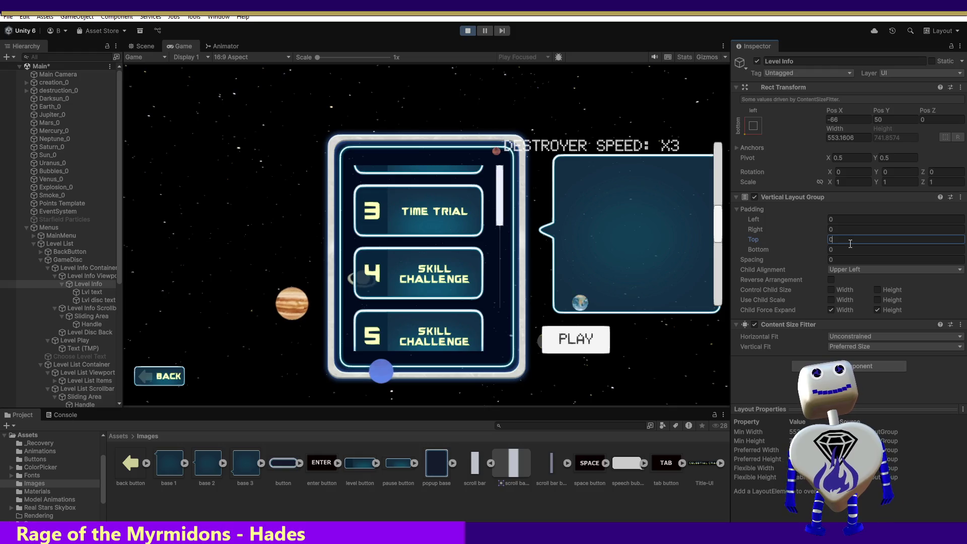
pyautogui.write('50')
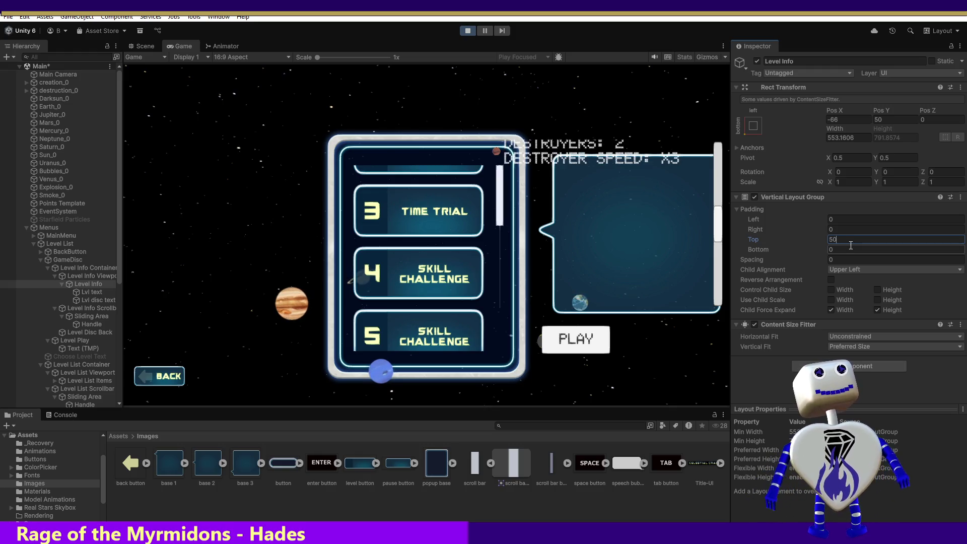
pyautogui.press('BackSpace')
pyautogui.press('BackSpace')
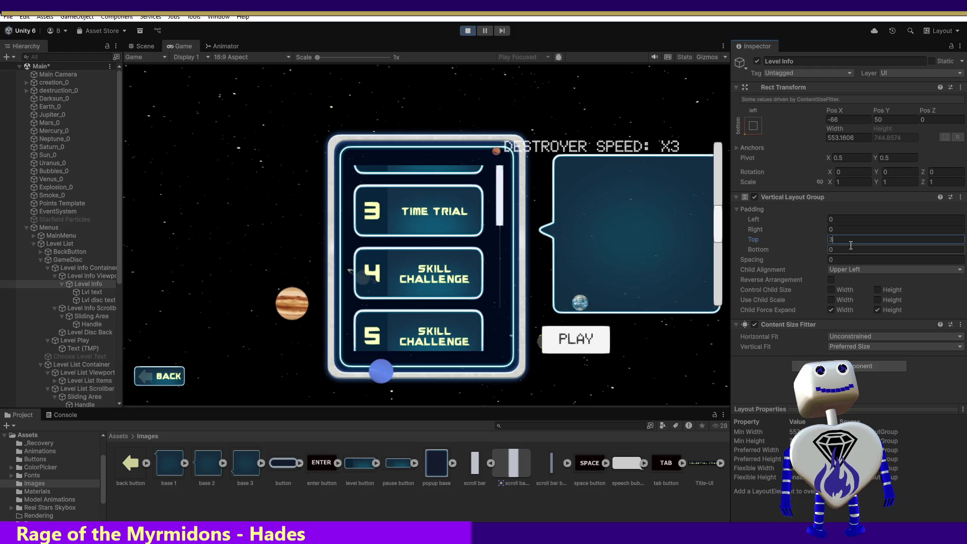
pyautogui.write('300')
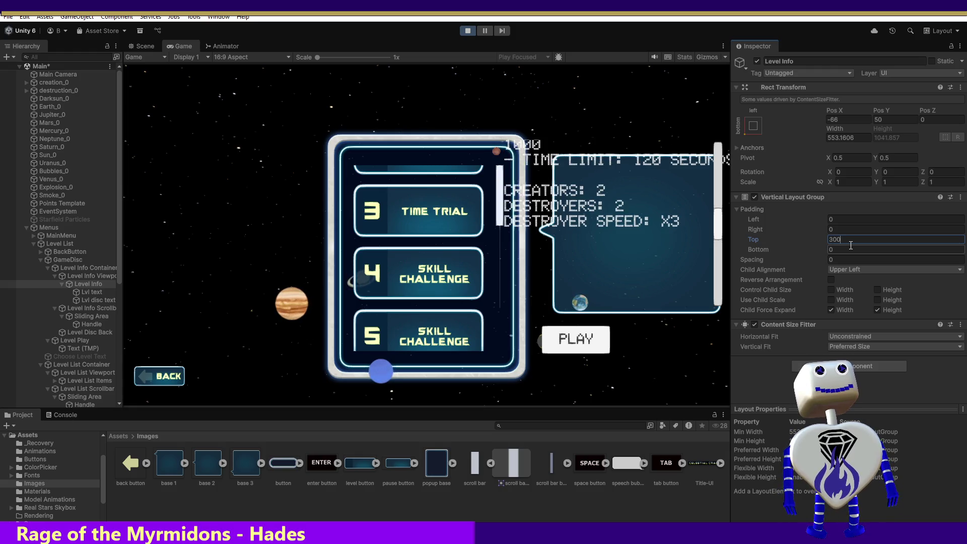
pyautogui.press('BackSpace')
pyautogui.press('BackSpace')
pyautogui.press('BackSpace')
pyautogui.write('500')
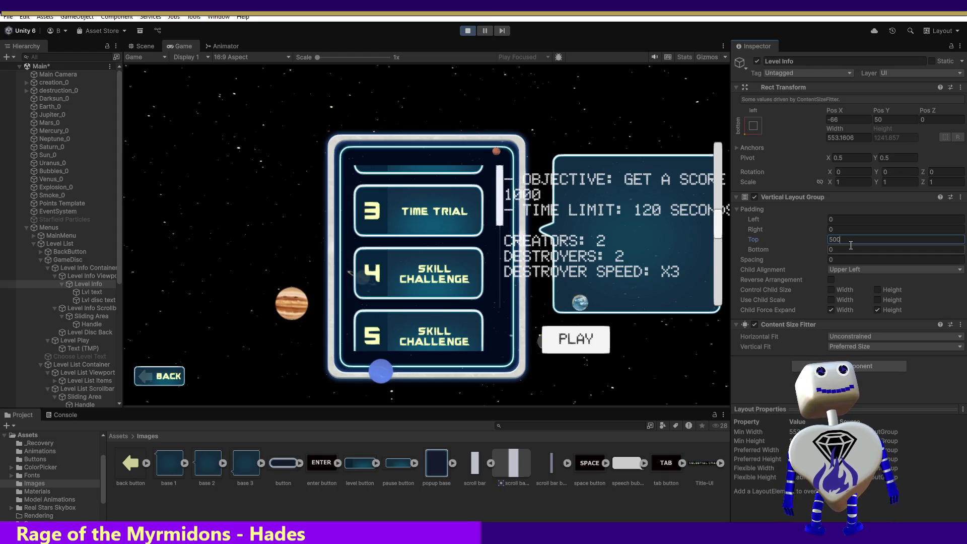
pyautogui.moveTo(717, 233)
pyautogui.mouseDown()
pyautogui.moveTo(710, 300)
pyautogui.moveTo(727, 189)
pyautogui.moveTo(729, 230)
pyautogui.mouseUp()
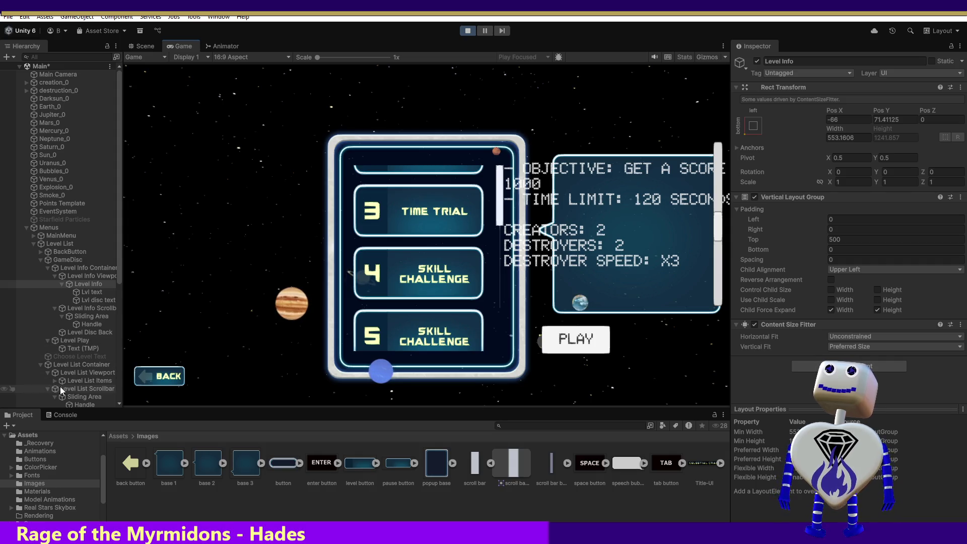
# Step: Select Level List Items and exit Play mode
pyautogui.click(89, 381)
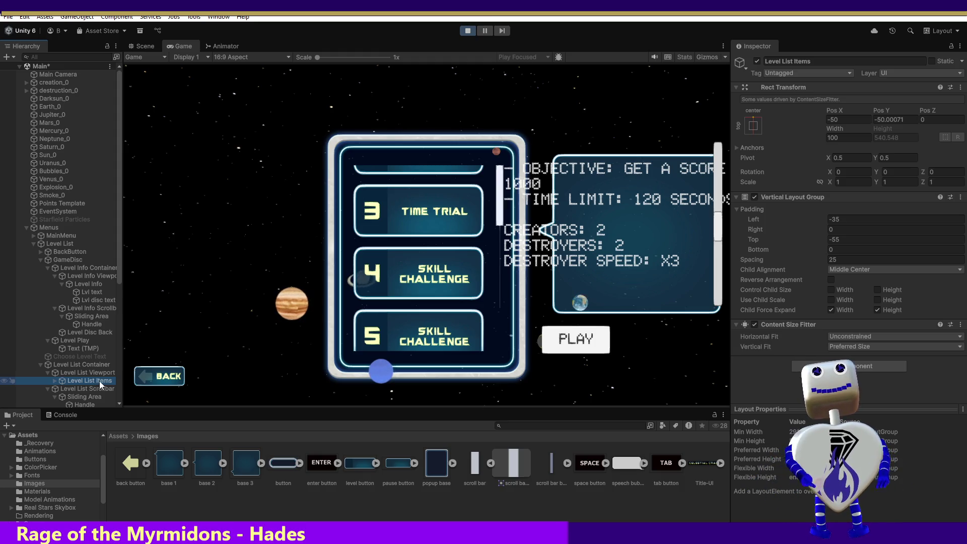
pyautogui.click(464, 32)
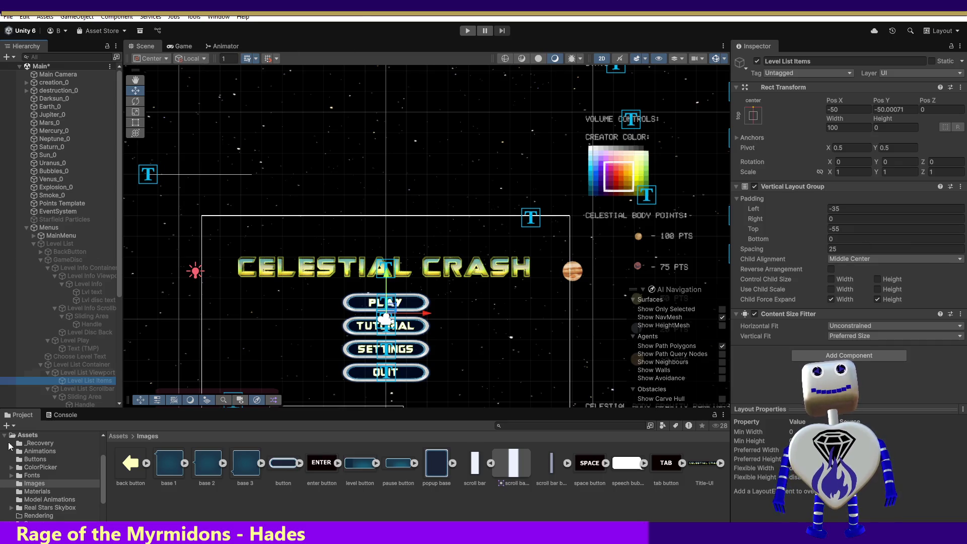
# Step: Switch to the Game view, enter Play mode and open the level-select list
pyautogui.click(171, 46)
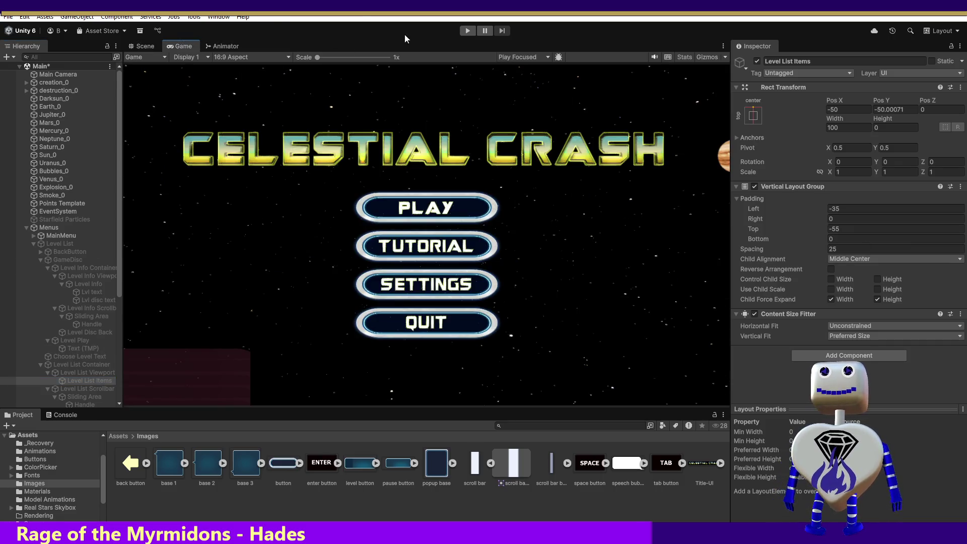
pyautogui.click(468, 31)
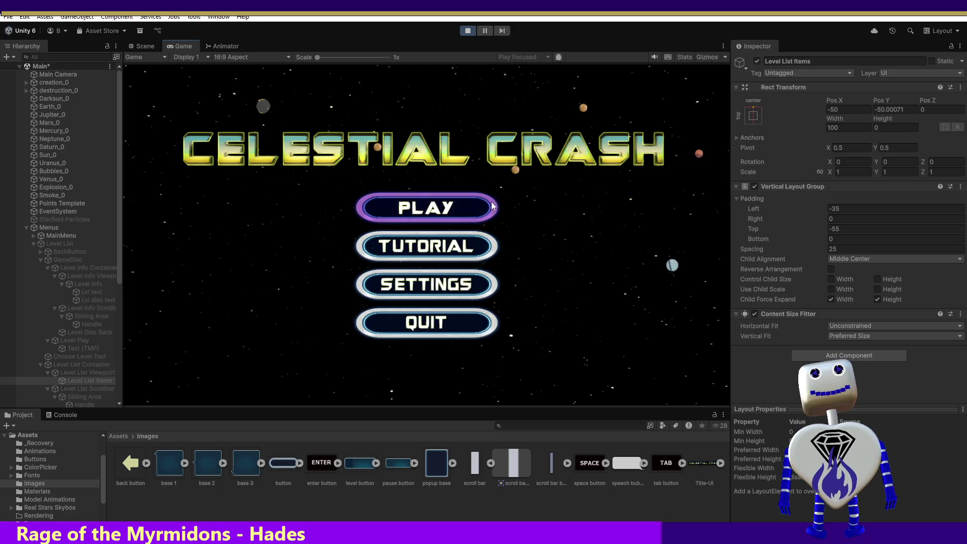
pyautogui.click(462, 208)
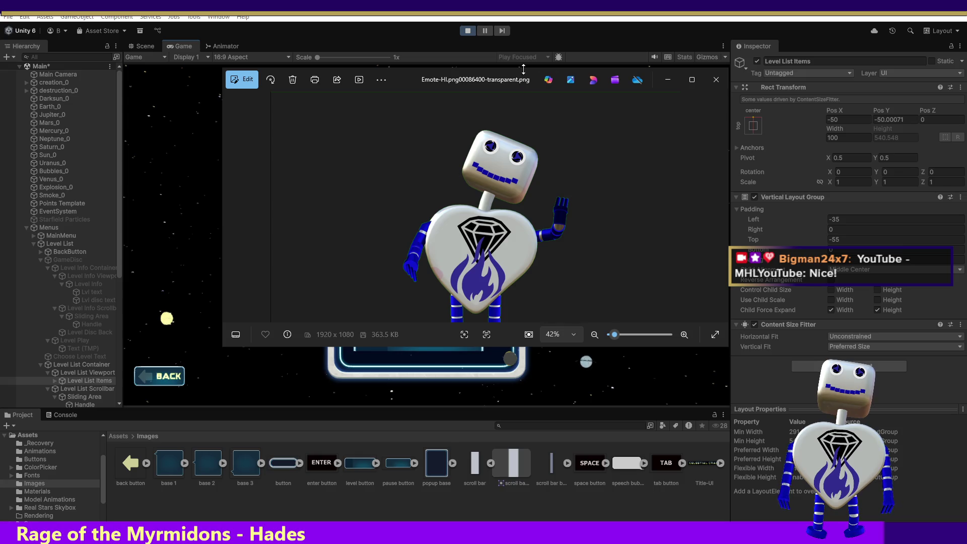
# Step: Move the Photos window aside and close the robot emote image
pyautogui.moveTo(528, 77); pyautogui.dragTo(601, 275)
pyautogui.click(613, 318)
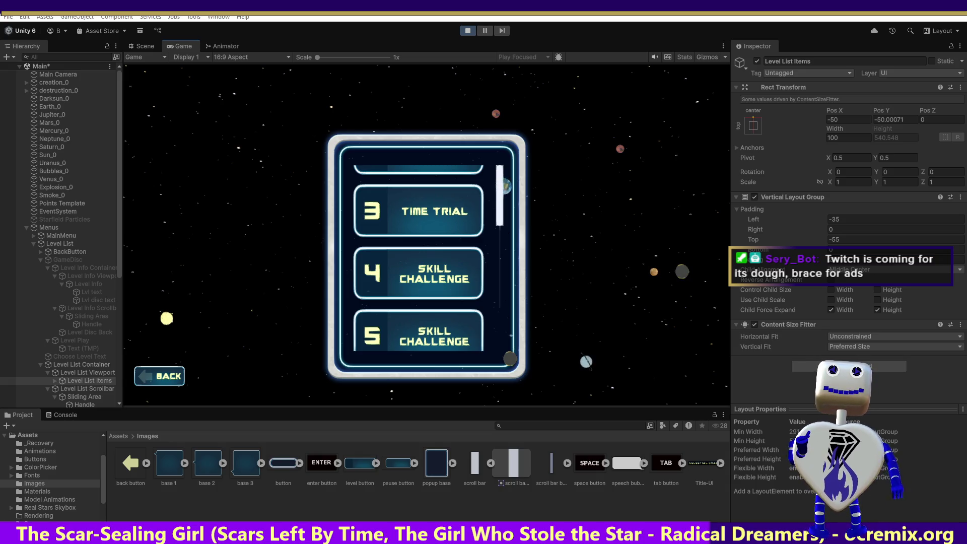
# Step: Start editing the Padding Left value of Level List Items' Vertical Layout Group
pyautogui.click(840, 220)
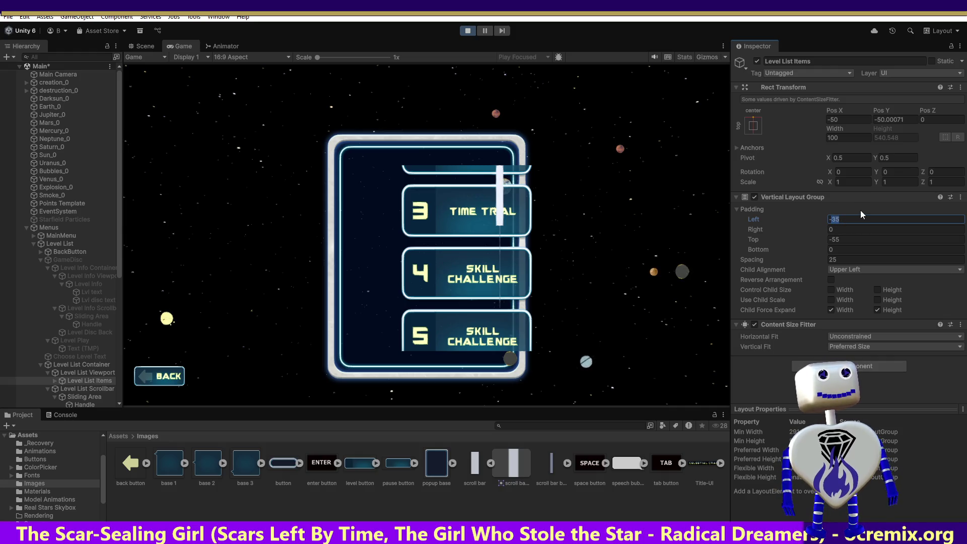
# Step: Try several Level List Items left padding values, including -100, -175, -150 and -125
pyautogui.write('-100')
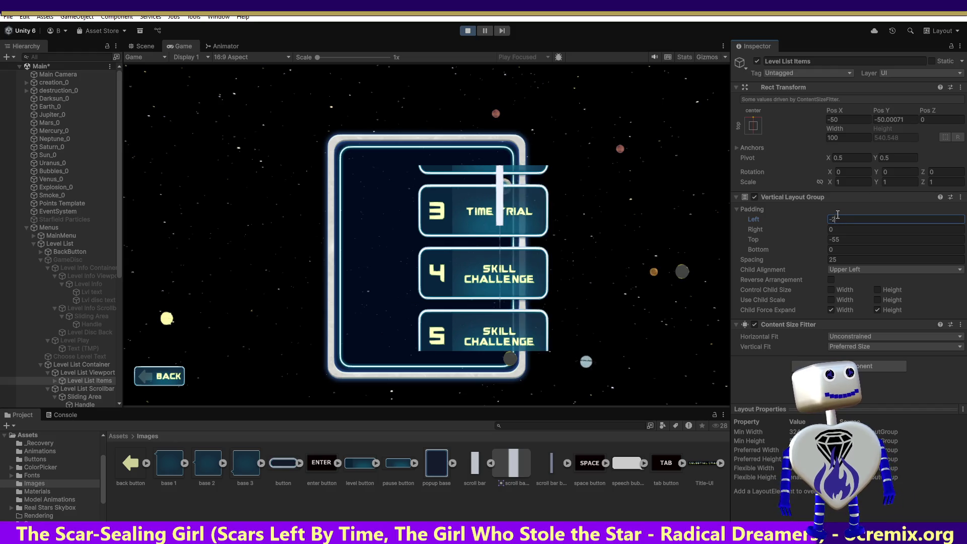
pyautogui.write('250')
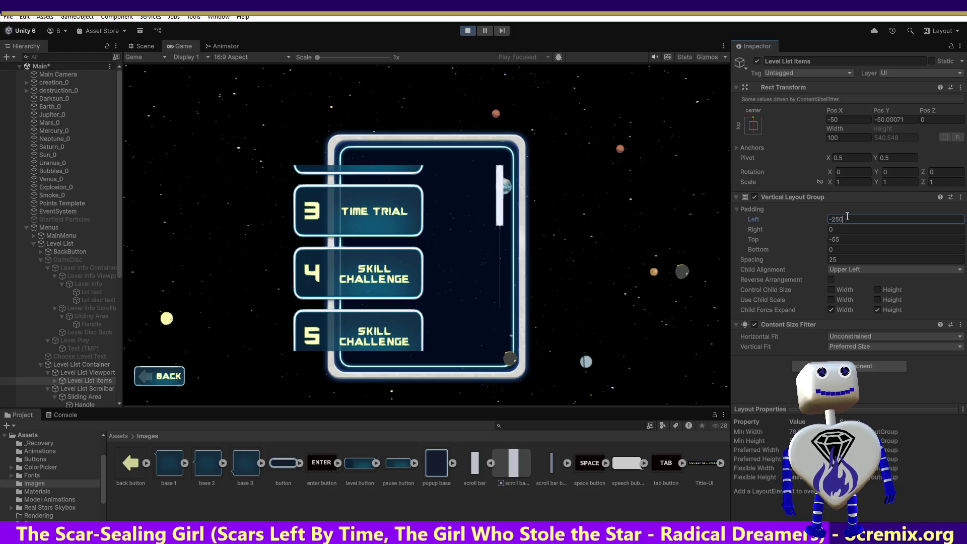
pyautogui.press('BackSpace')
pyautogui.press('BackSpace')
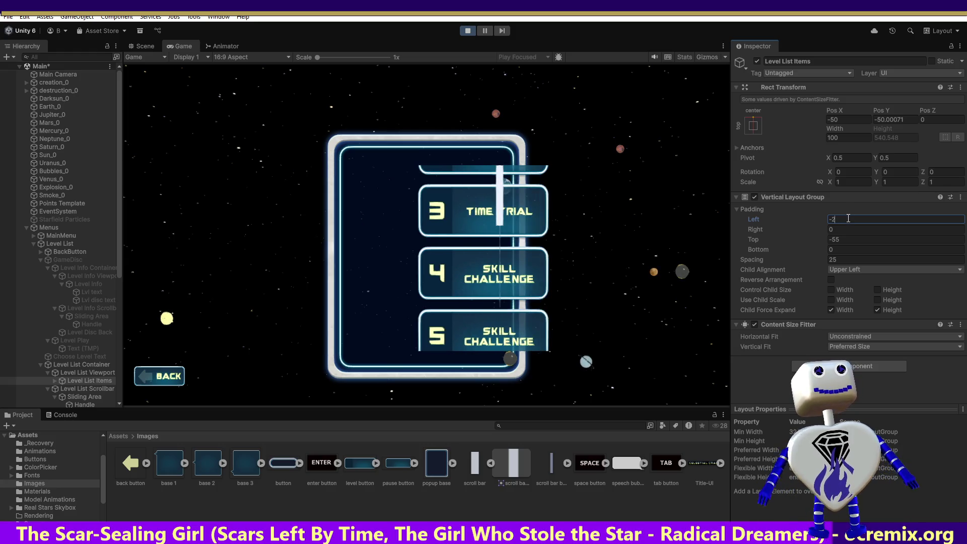
pyautogui.write('00')
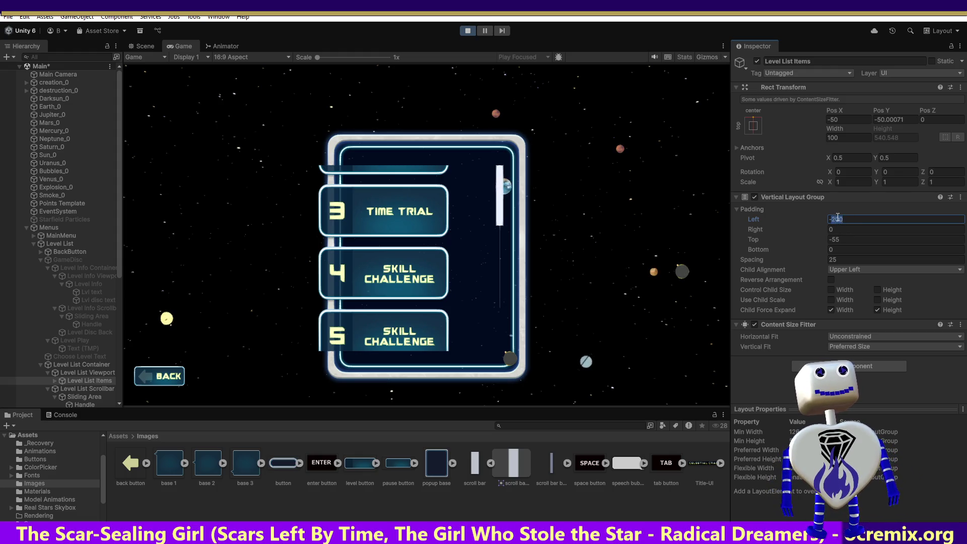
pyautogui.write('-175')
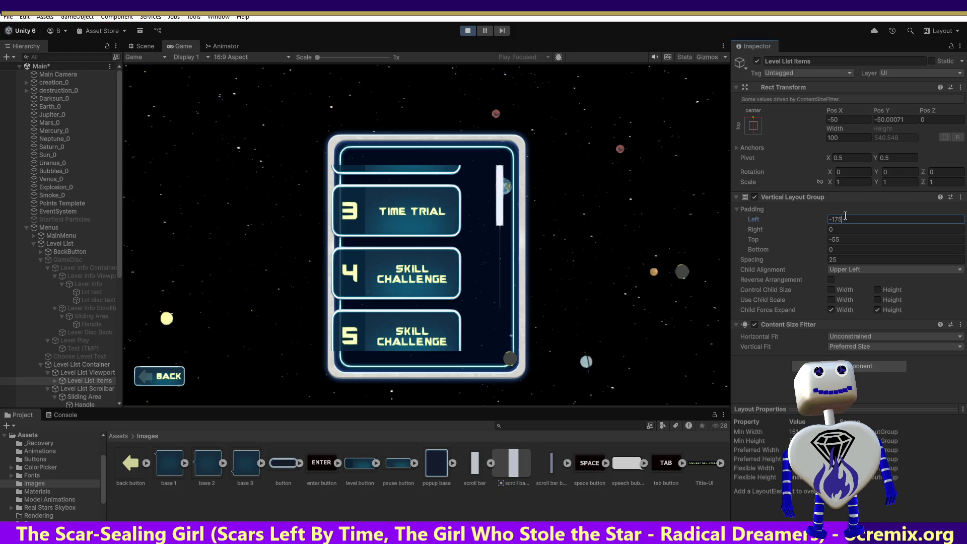
pyautogui.write('-150')
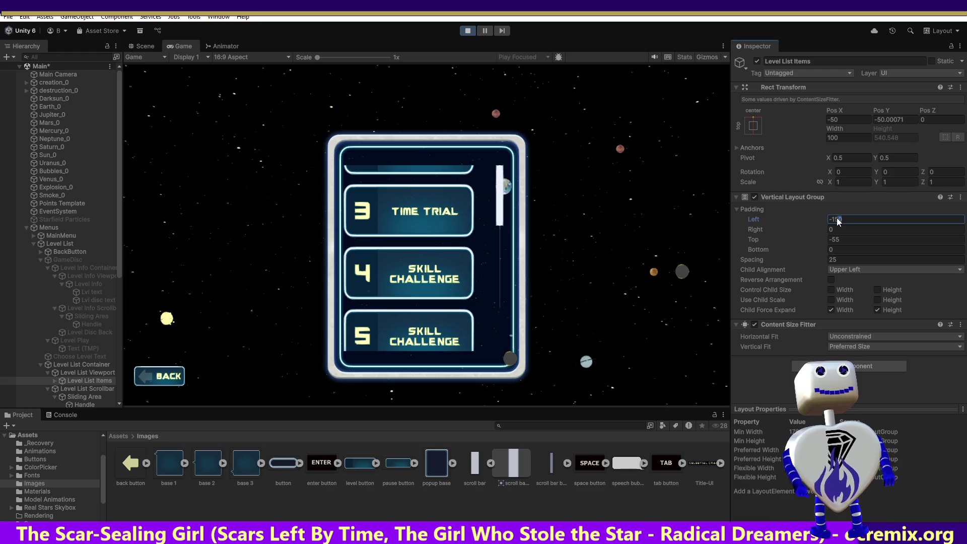
pyautogui.write('-125')
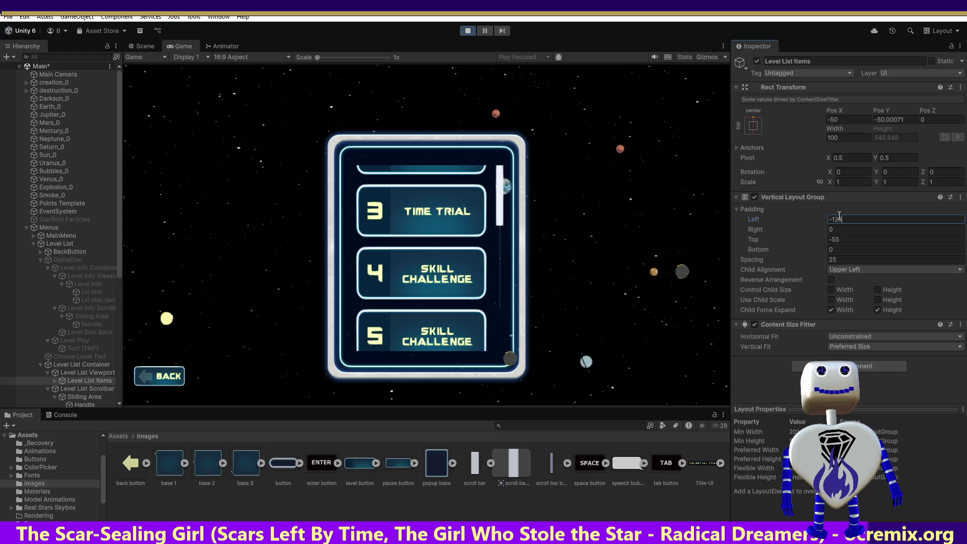
pyautogui.press('BackSpace')
pyautogui.write('0')
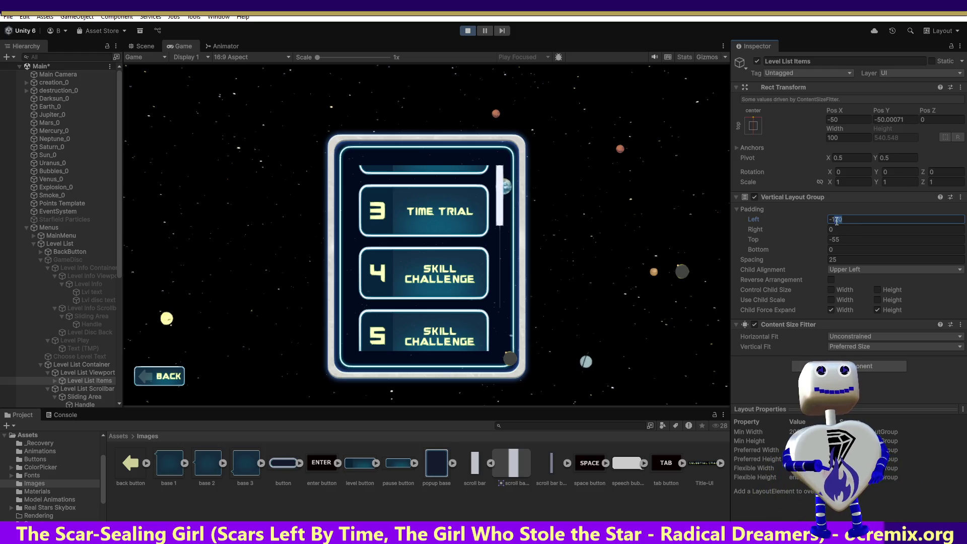
pyautogui.write('15')
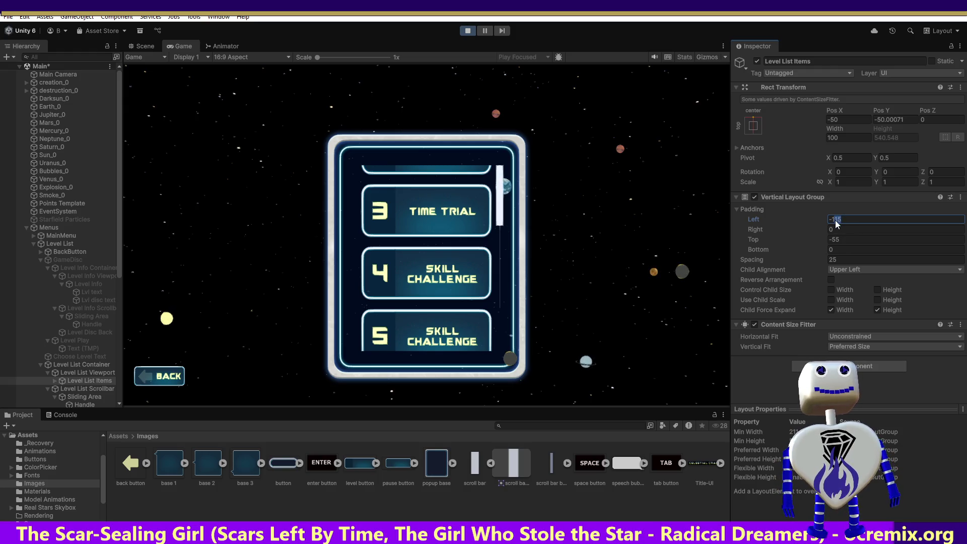
pyautogui.write('1')
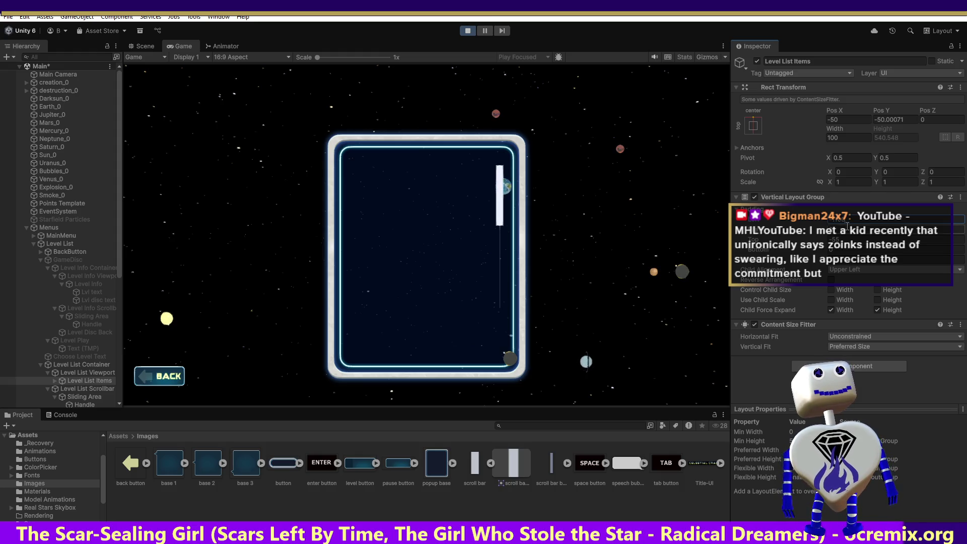
pyautogui.press('BackSpace')
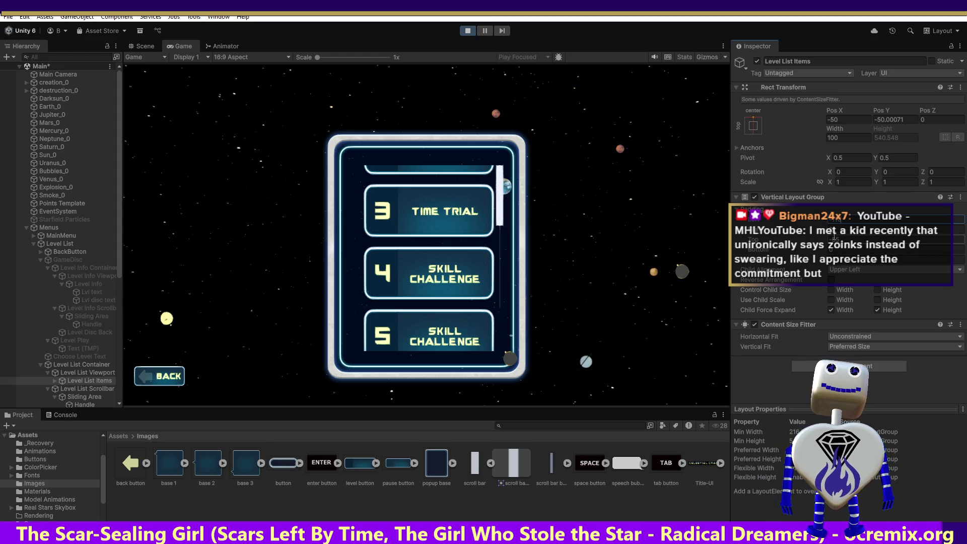
pyautogui.click(835, 232)
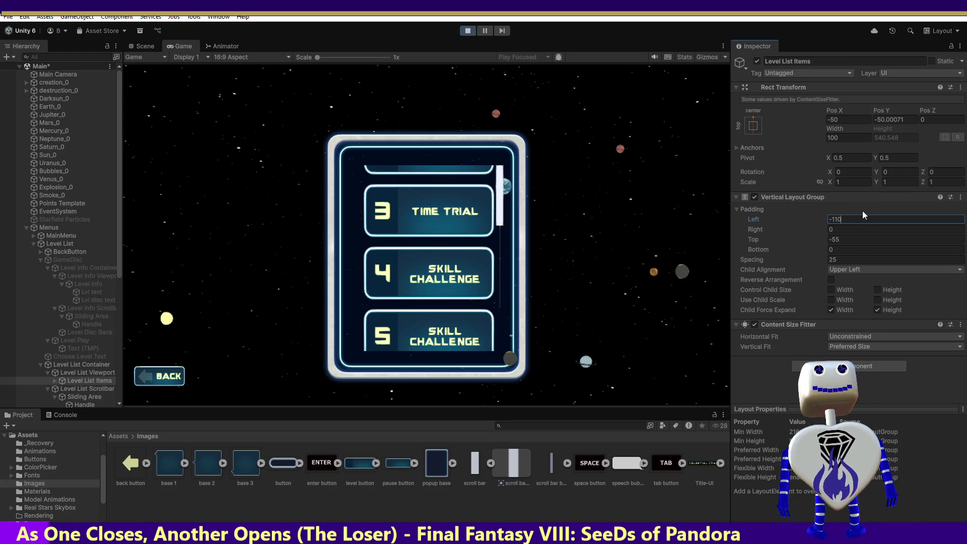
pyautogui.press('BackSpace')
pyautogui.press('BackSpace')
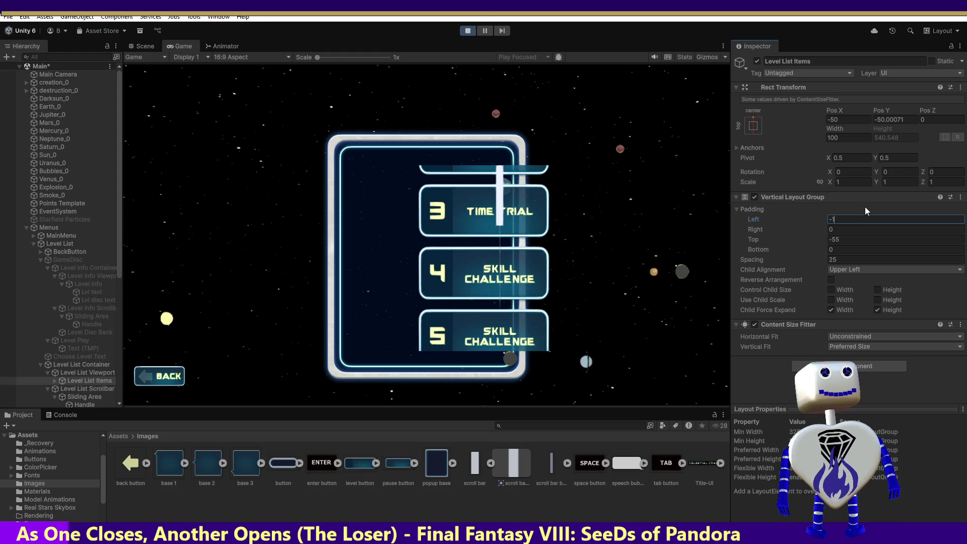
# Step: Try left padding -75 and -115, then settle Level List Items at -125
pyautogui.press('BackSpace')
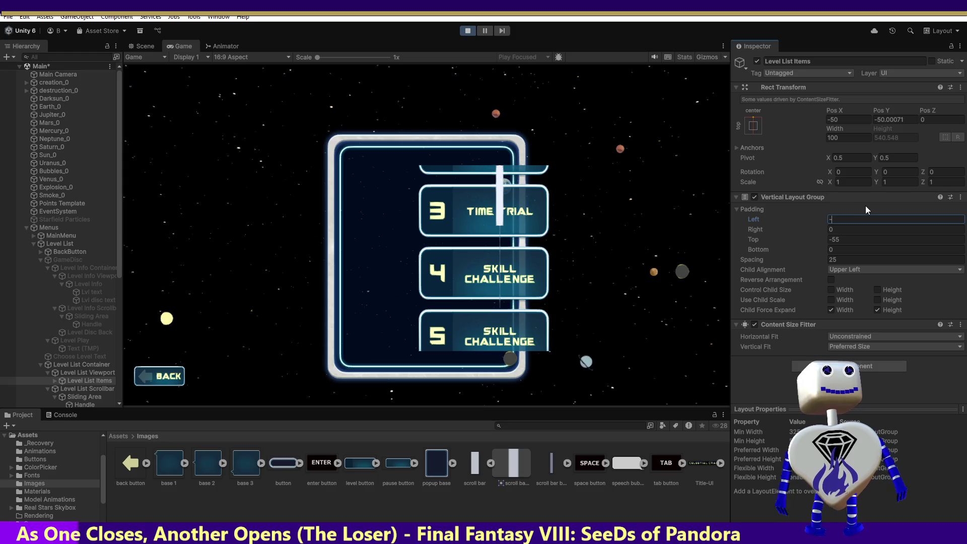
pyautogui.write('75')
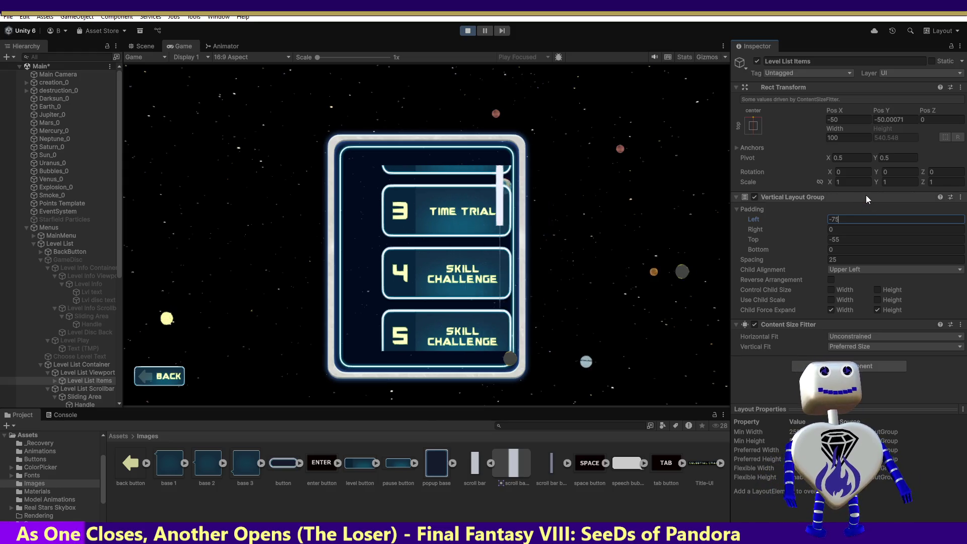
pyautogui.press('Return')
pyautogui.write('-55')
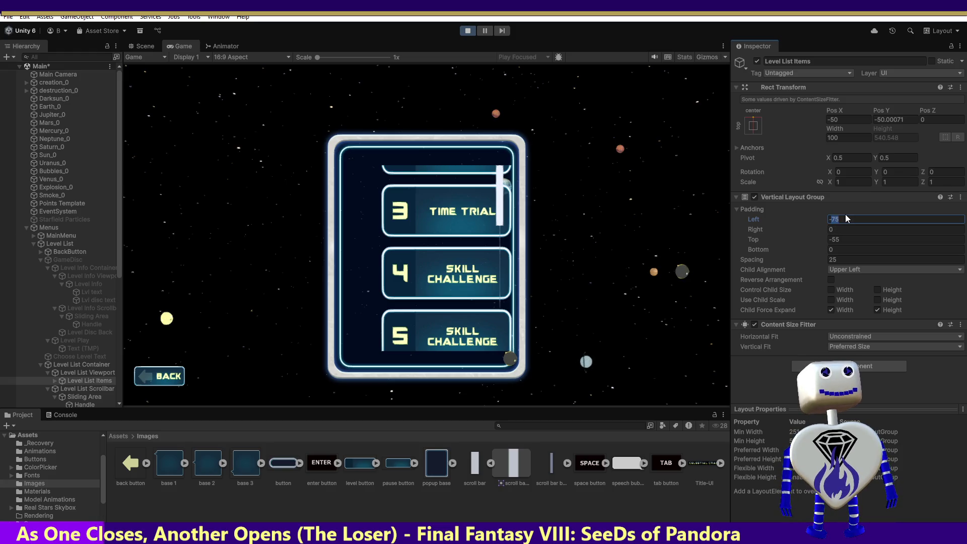
pyautogui.write('-1175')
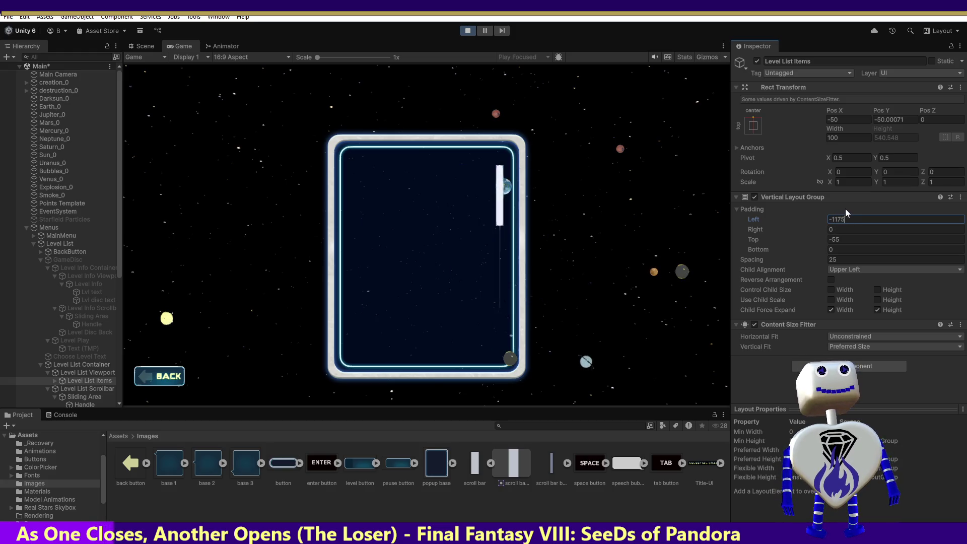
pyautogui.click(841, 219)
pyautogui.press('BackSpace')
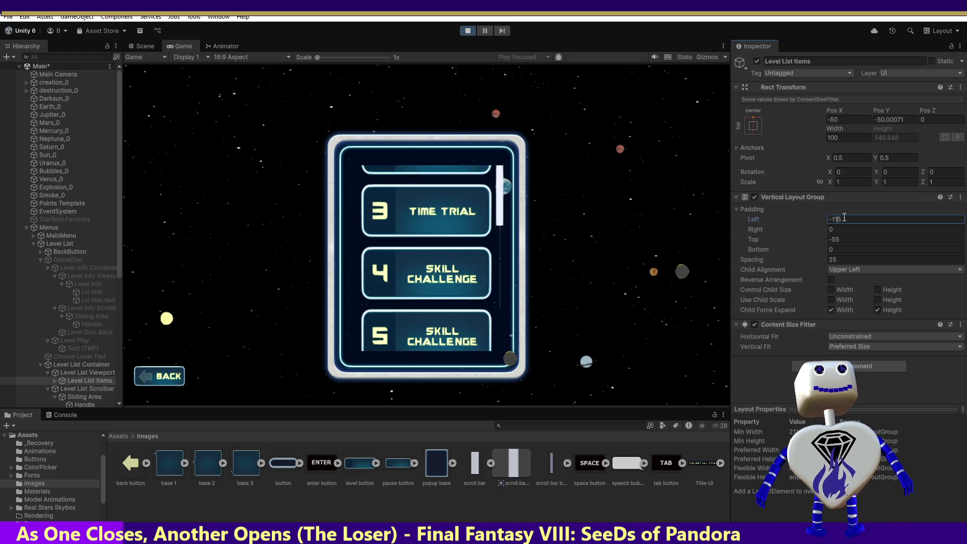
pyautogui.moveTo(844, 218); pyautogui.dragTo(835, 221)
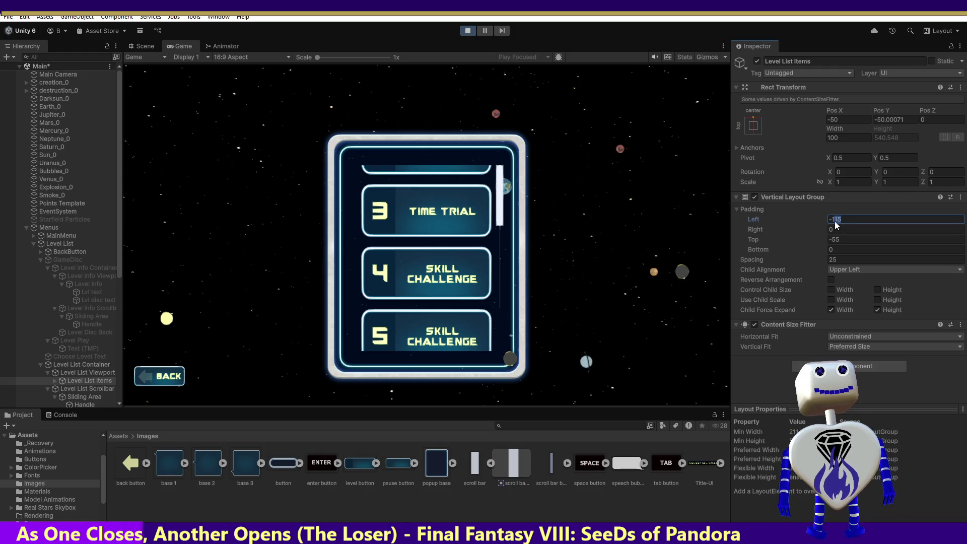
pyautogui.write('20')
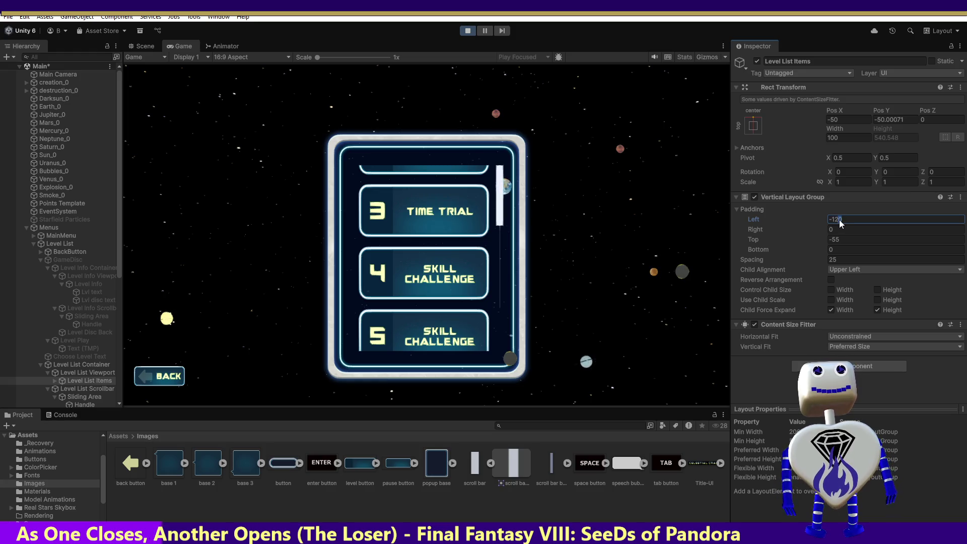
pyautogui.write('5')
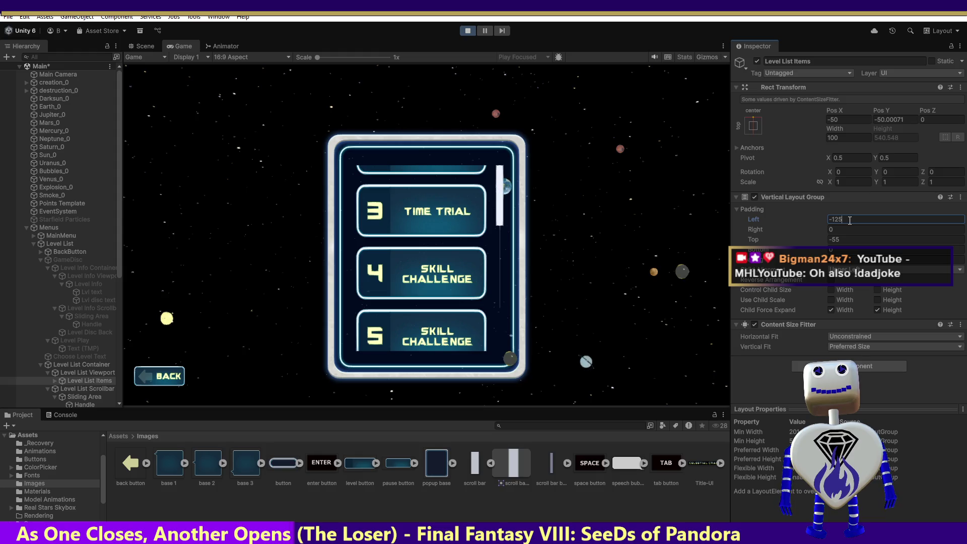
pyautogui.doubleClick(838, 223)
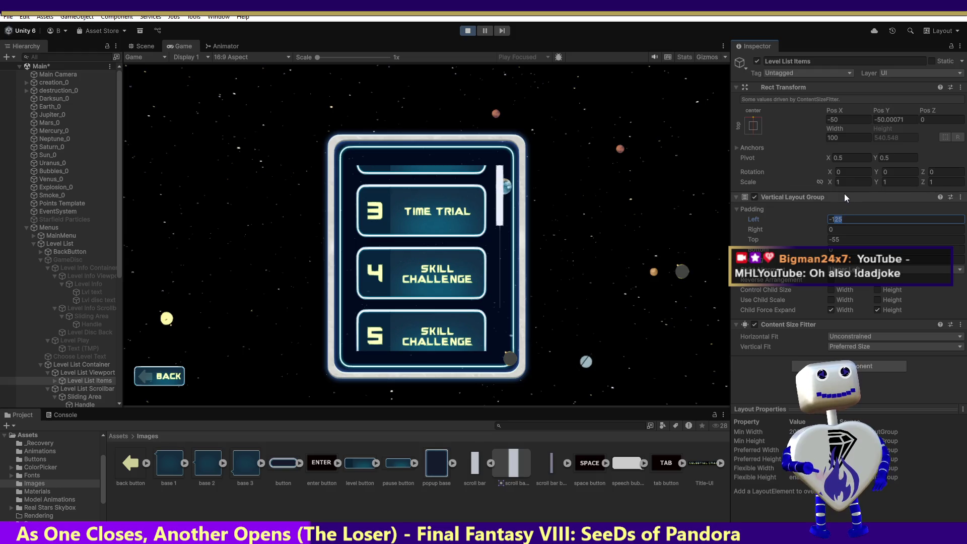
# Step: Give Level List Items' Vertical Layout Group padding left -130 and top 100 to show level 2
pyautogui.write('130')
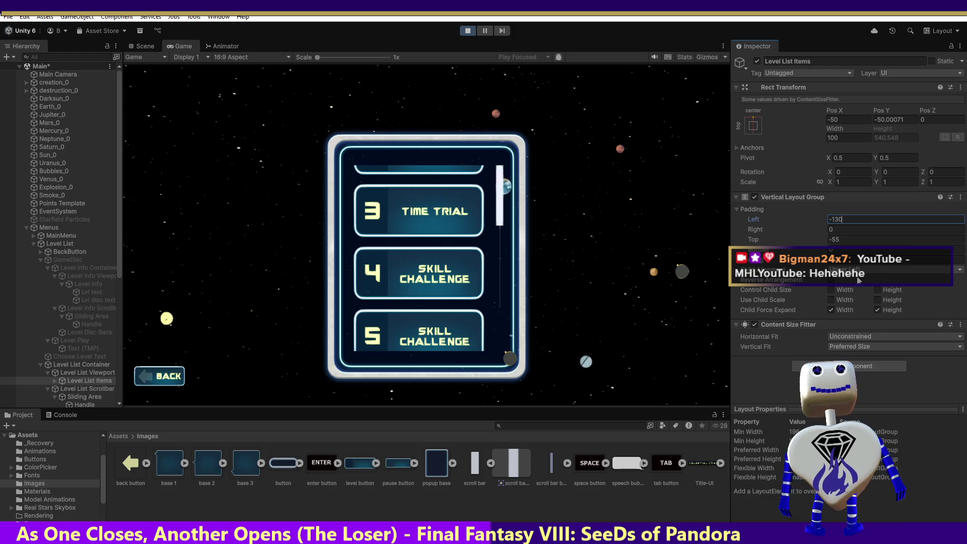
pyautogui.click(851, 239)
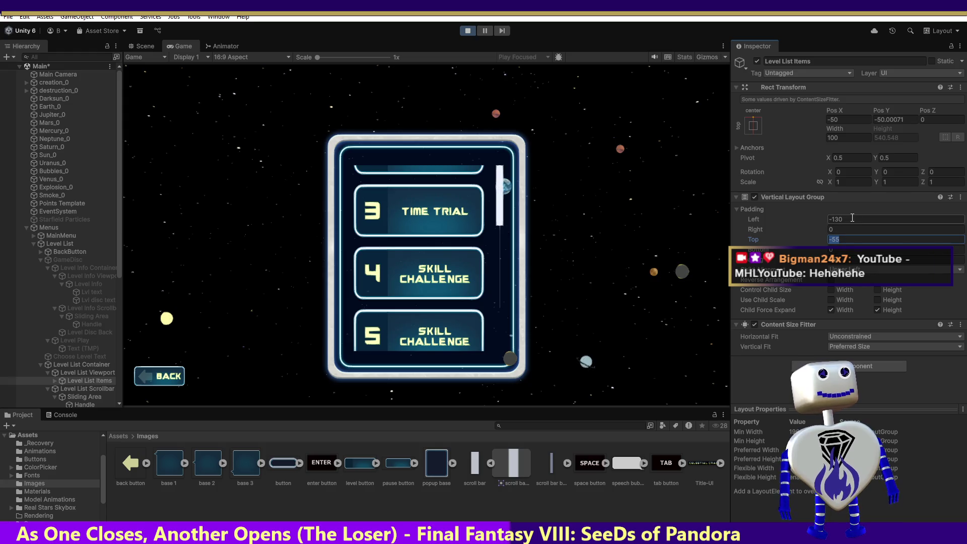
pyautogui.write('100')
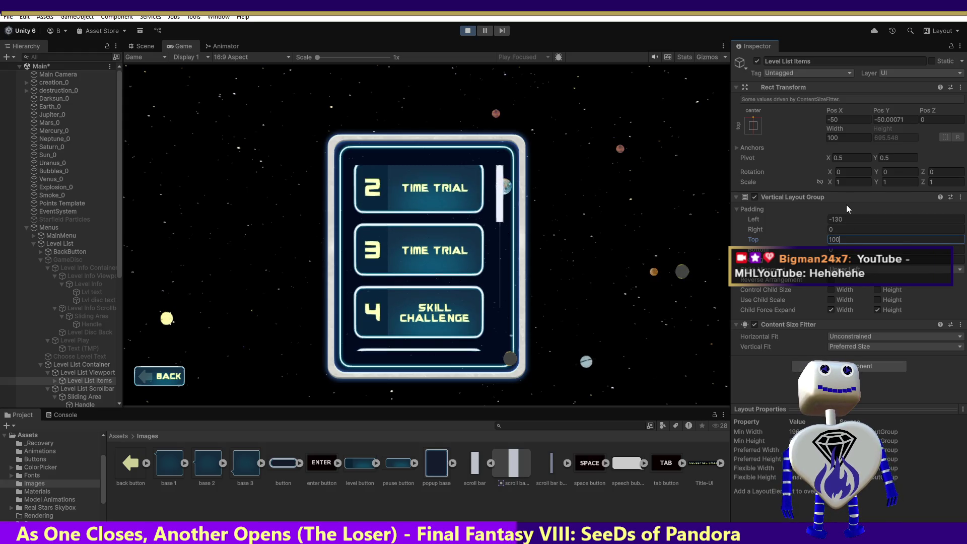
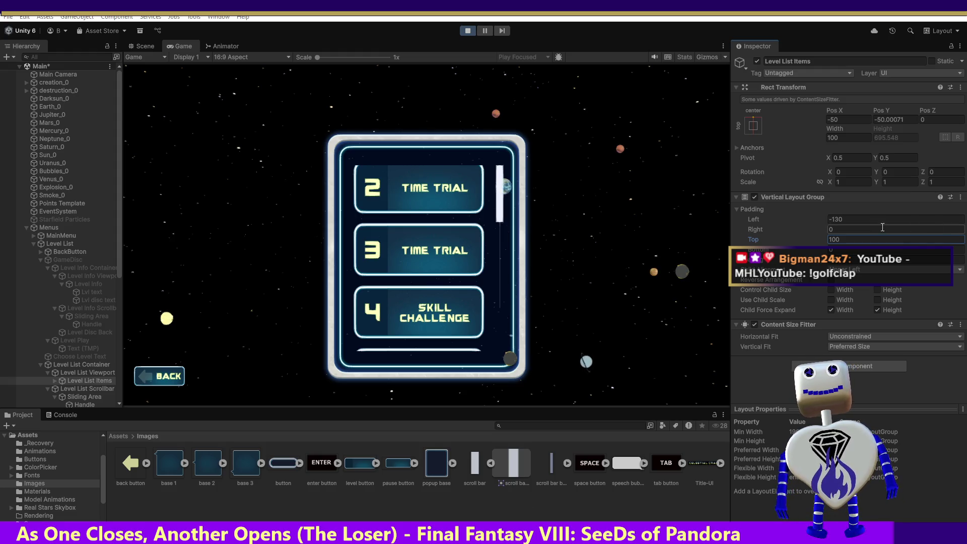
# Step: Try a left padding of -150 on Level List Items, then revert it to -130
pyautogui.click(838, 221)
pyautogui.click(838, 220)
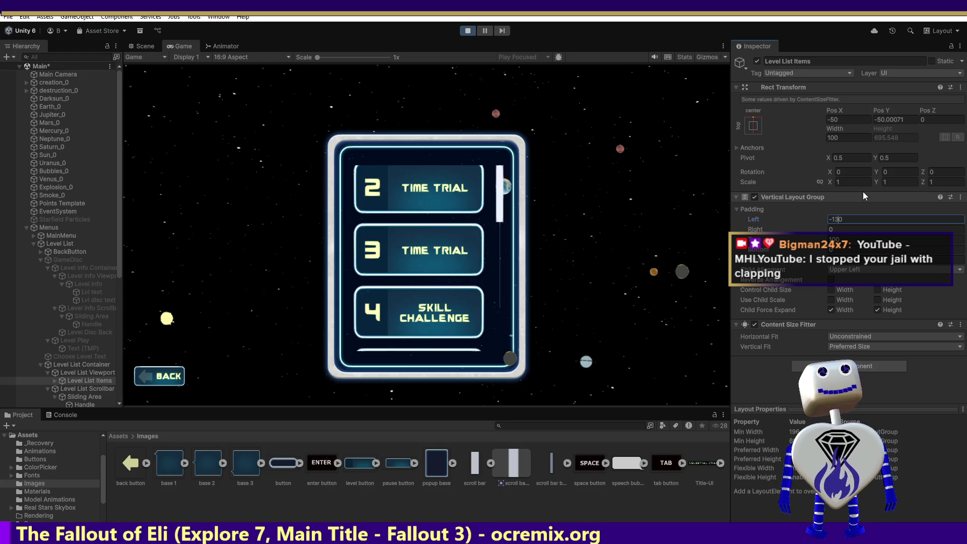
pyautogui.press('BackSpace')
pyautogui.write('5')
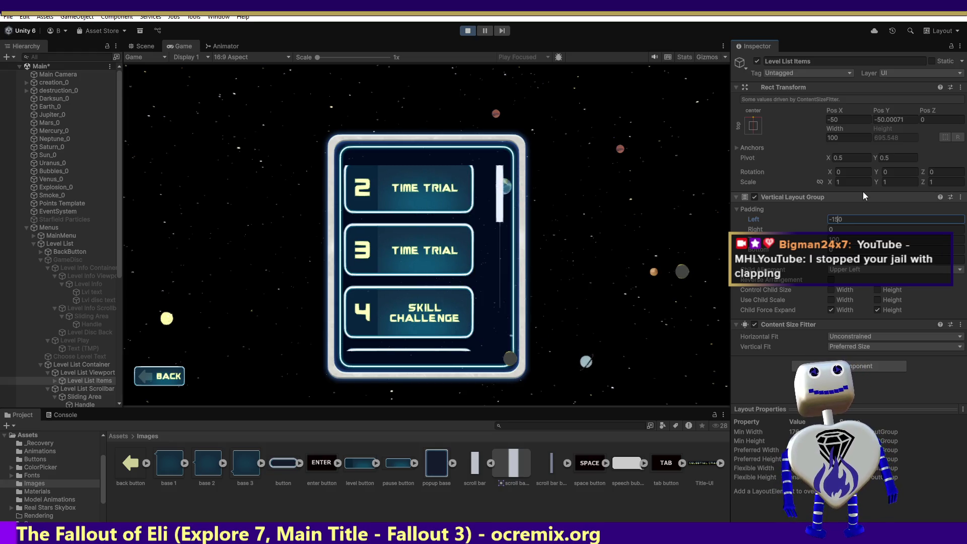
pyautogui.press('BackSpace')
pyautogui.write('3')
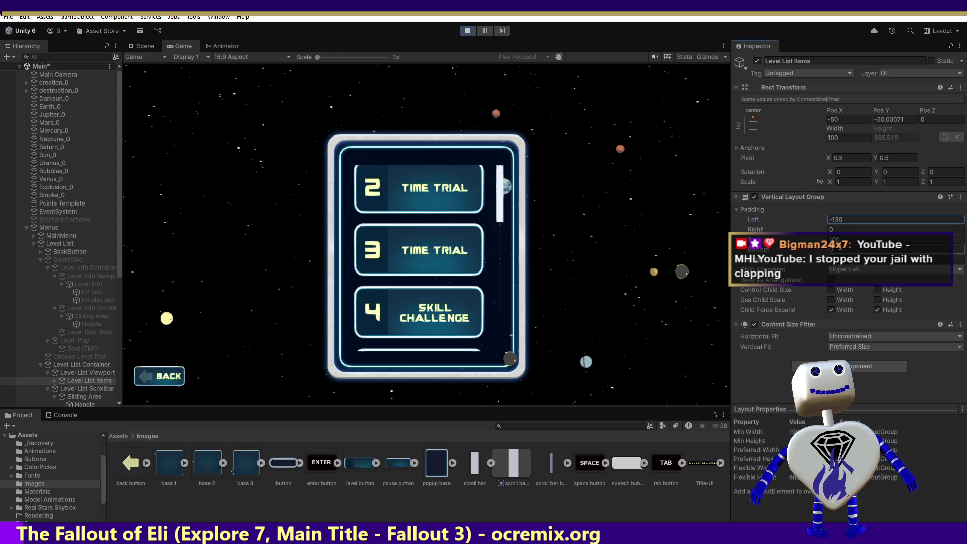
# Step: Raise Level List Items' top padding in stages from 100 through 170, 200, 250 to 270
pyautogui.click(836, 239)
pyautogui.click(831, 229)
pyautogui.write('5')
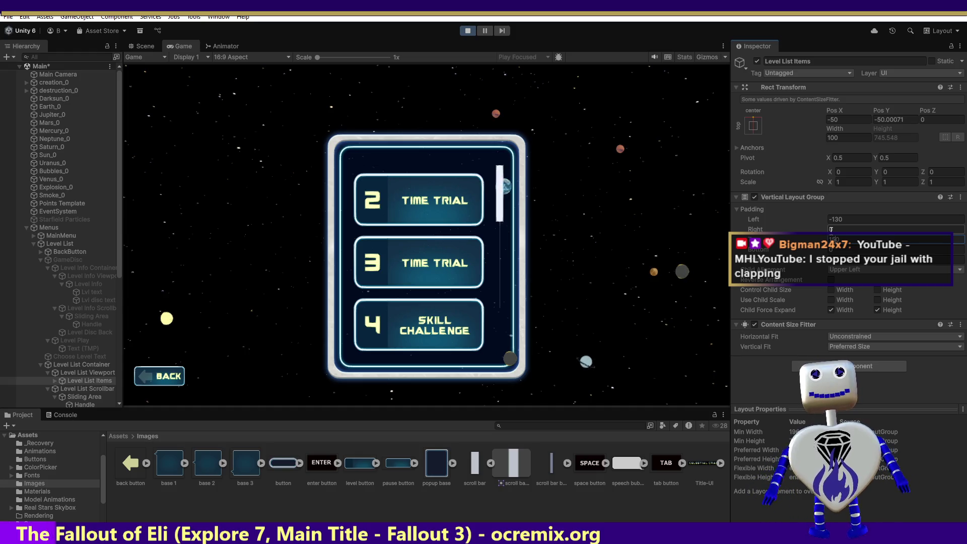
pyautogui.press('BackSpace')
pyautogui.press('BackSpace')
pyautogui.write('70')
pyautogui.press('BackSpace')
pyautogui.press('BackSpace')
pyautogui.press('BackSpace')
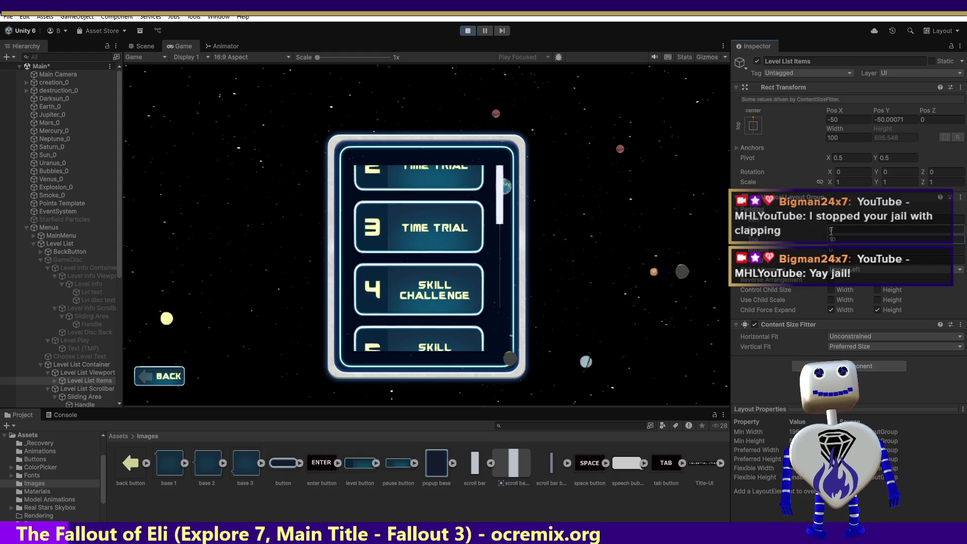
pyautogui.write('200')
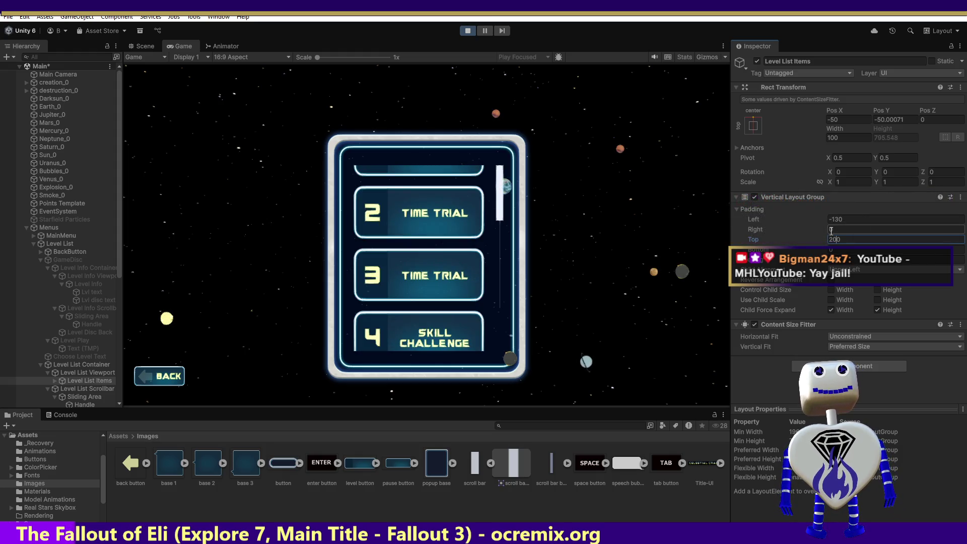
pyautogui.press('BackSpace')
pyautogui.press('BackSpace')
pyautogui.write('50')
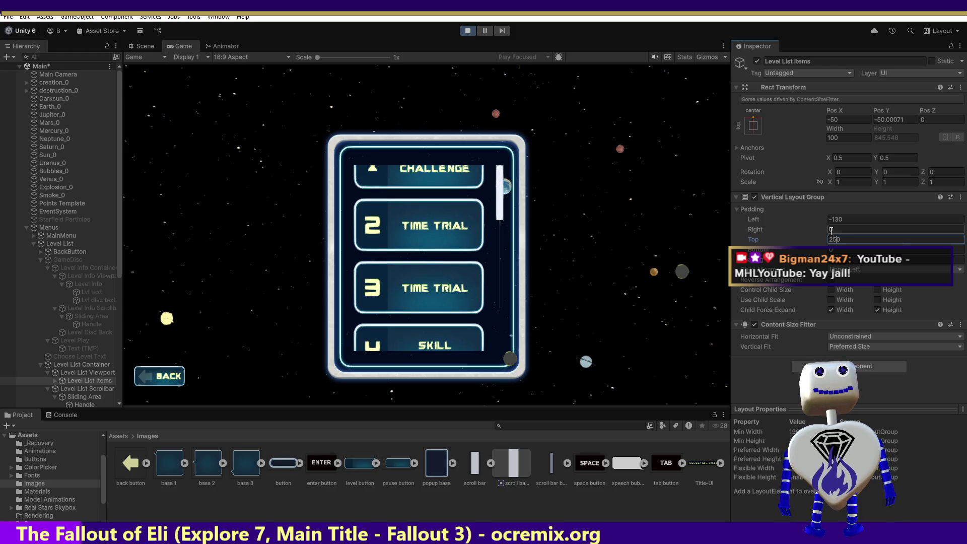
pyautogui.press('BackSpace')
pyautogui.write('7')
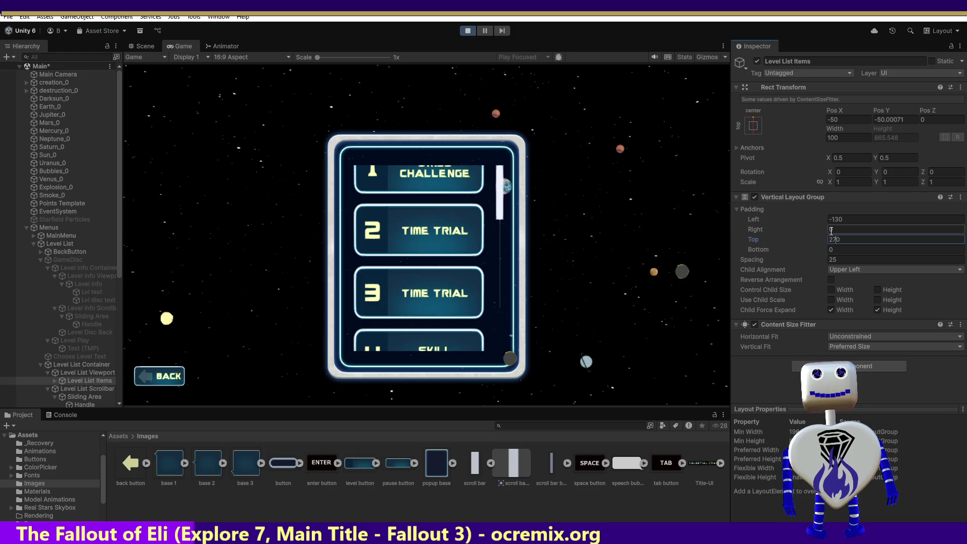
# Step: Raise the top padding to 300 and then 400, test-scroll the level list, and stop play
pyautogui.press('BackSpace')
pyautogui.press('BackSpace')
pyautogui.write('300')
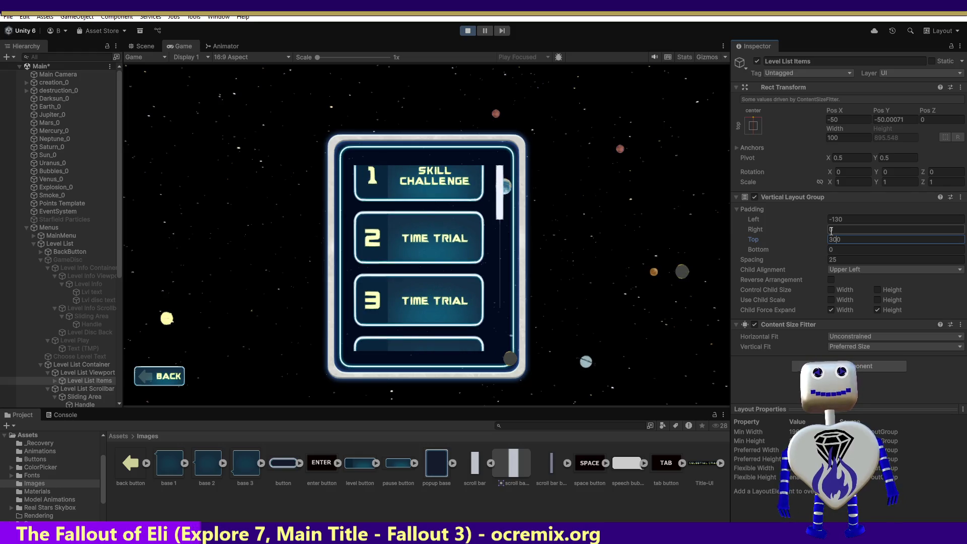
pyautogui.press('BackSpace')
pyautogui.write('5')
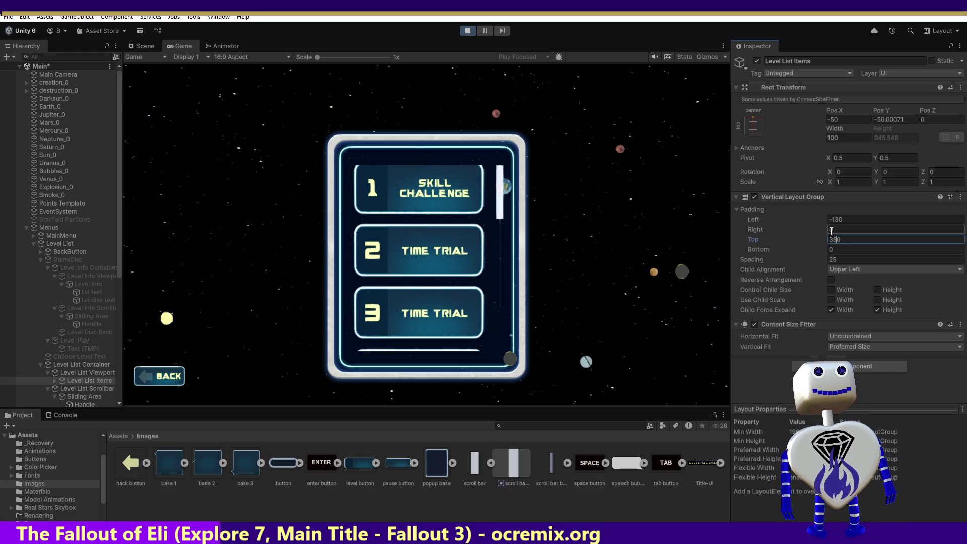
pyautogui.write('400')
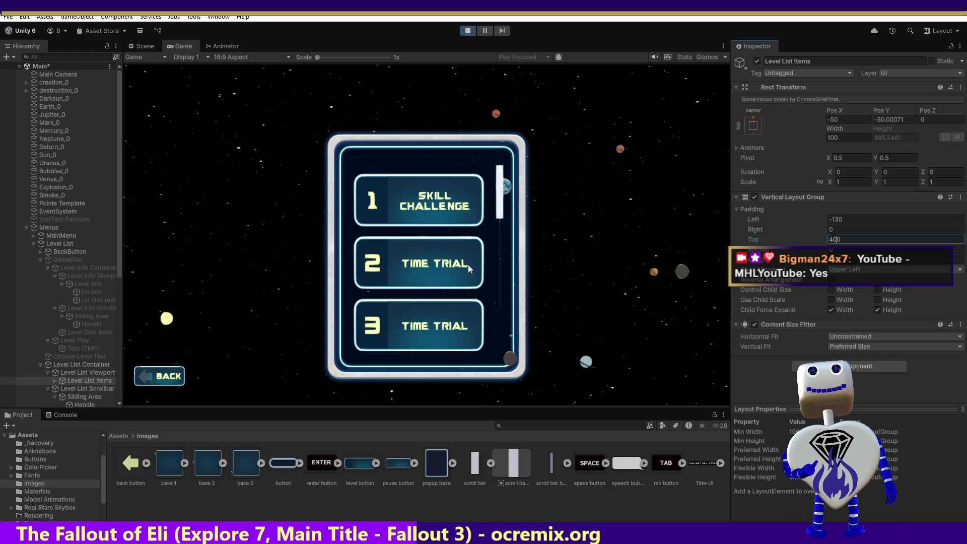
pyautogui.moveTo(504, 199)
pyautogui.mouseDown()
pyautogui.moveTo(498, 289)
pyautogui.moveTo(510, 116)
pyautogui.moveTo(512, 207)
pyautogui.mouseUp()
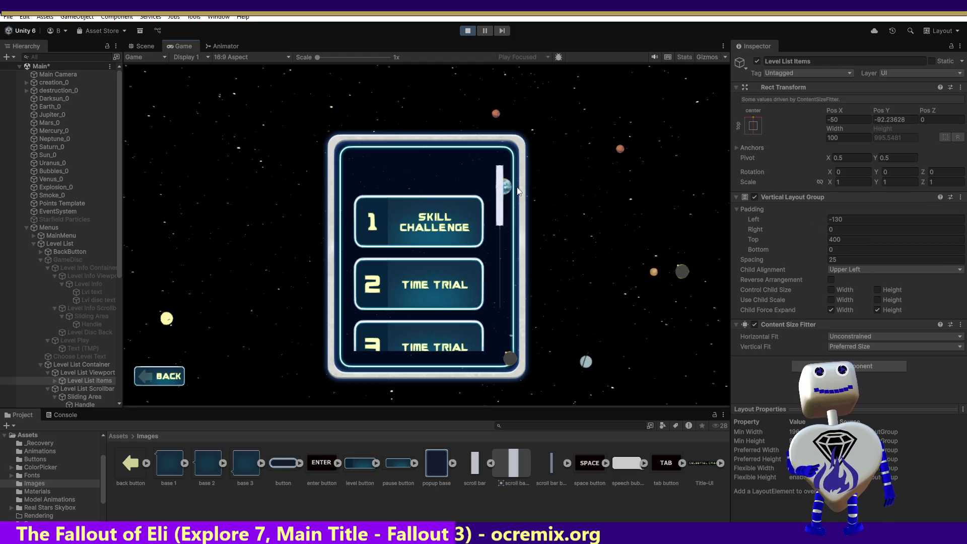
pyautogui.click(461, 34)
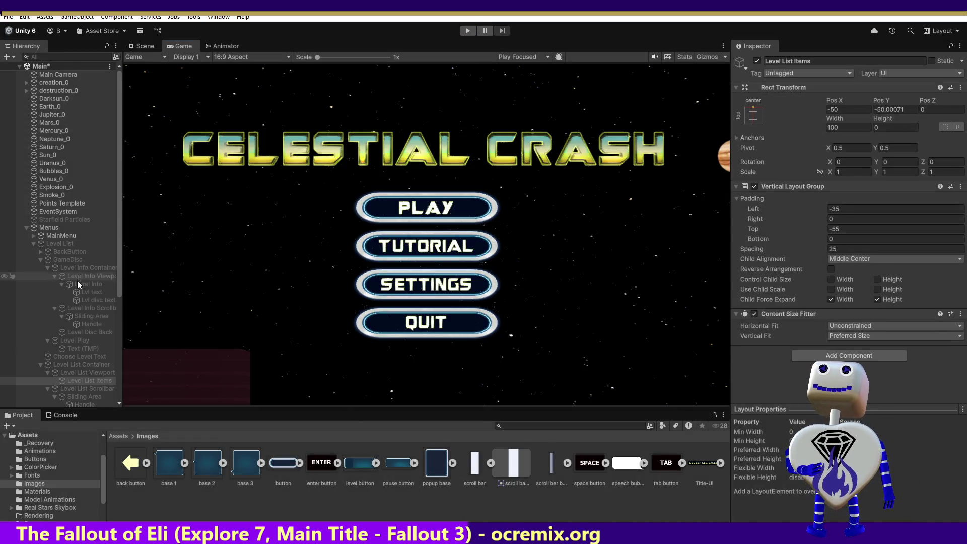
# Step: Reselect Level List Items and re-enter left padding -130 and top padding 400
pyautogui.click(94, 371)
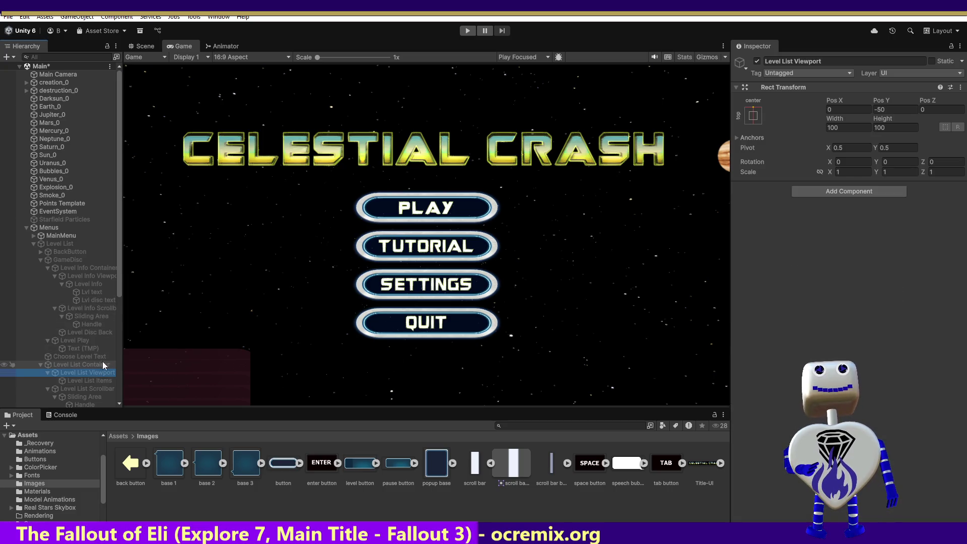
pyautogui.click(94, 381)
pyautogui.click(840, 206)
pyautogui.write('-21')
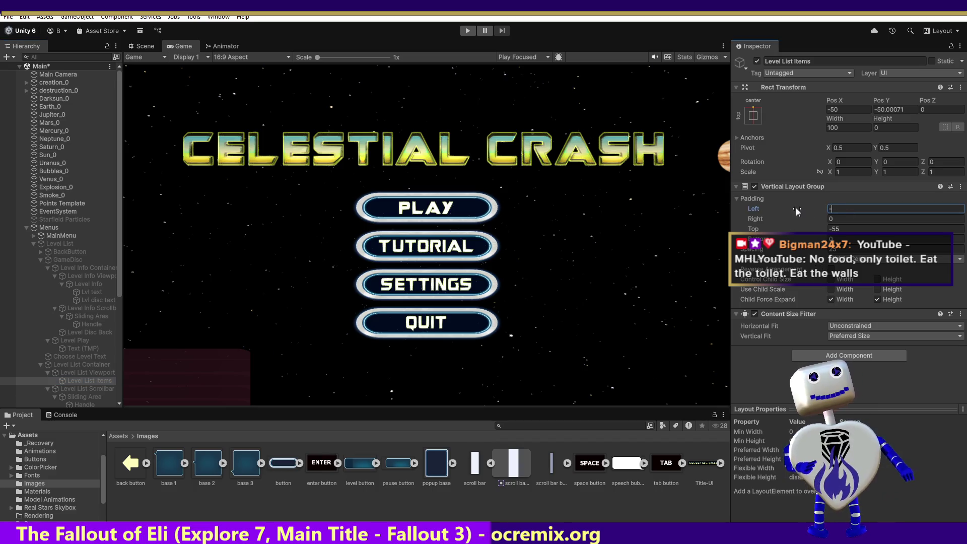
pyautogui.press('BackSpace')
pyautogui.press('BackSpace')
pyautogui.write('130')
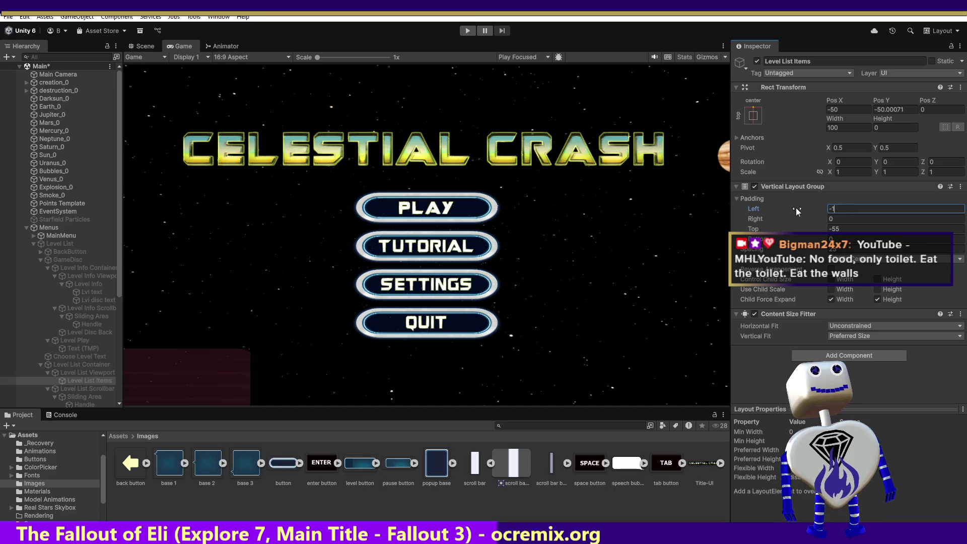
pyautogui.click(850, 229)
pyautogui.write('400')
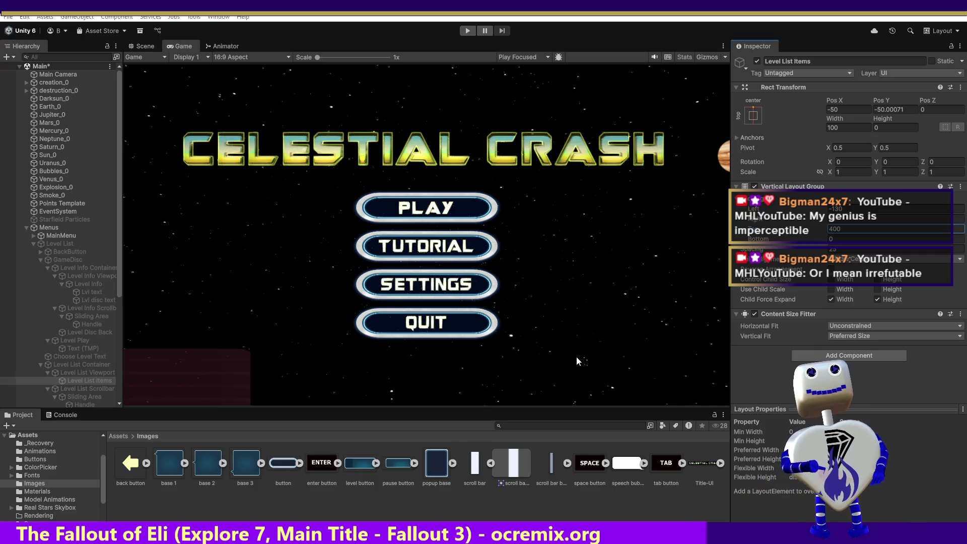
pyautogui.click(84, 386)
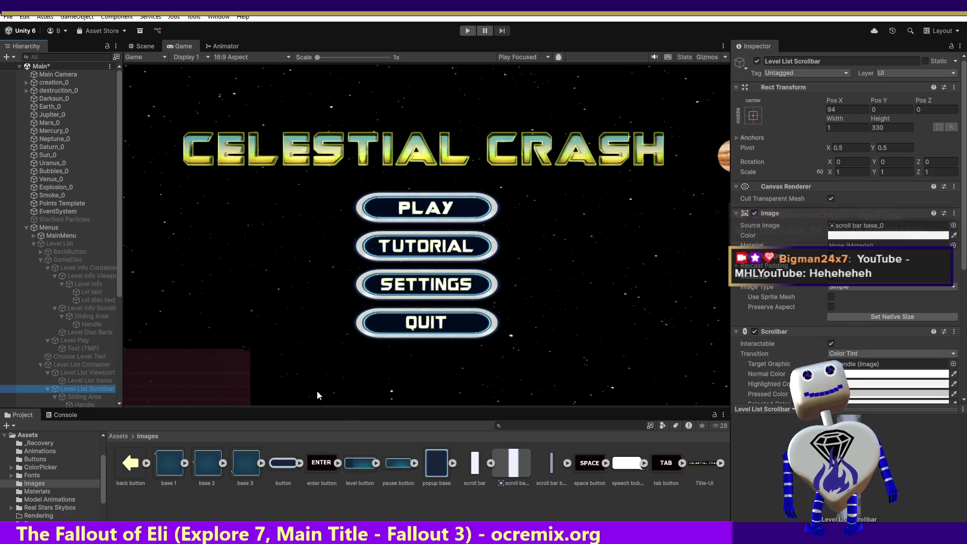
# Step: Select the Level List object and tick its active checkbox so it shows in game
pyautogui.click(57, 243)
pyautogui.click(757, 61)
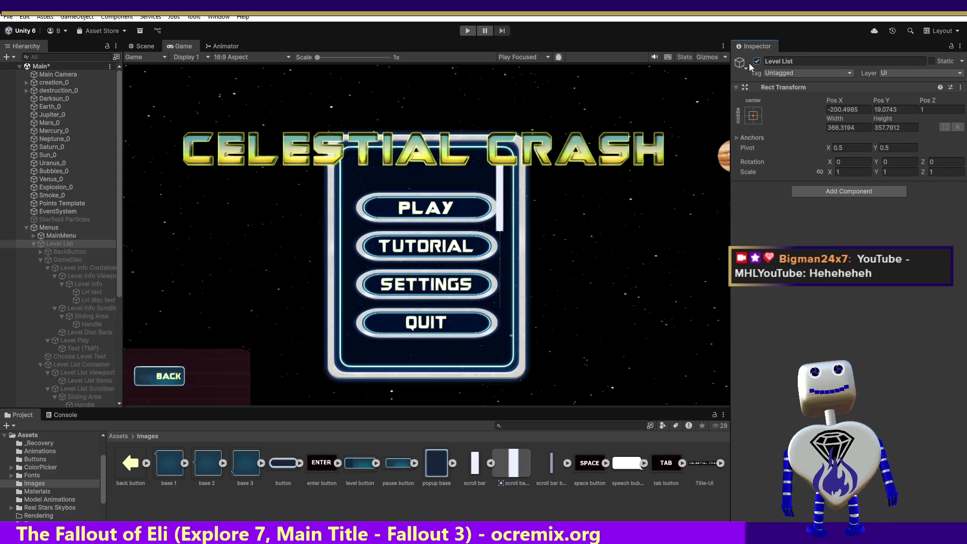
pyautogui.scroll(-2, 65, 328)
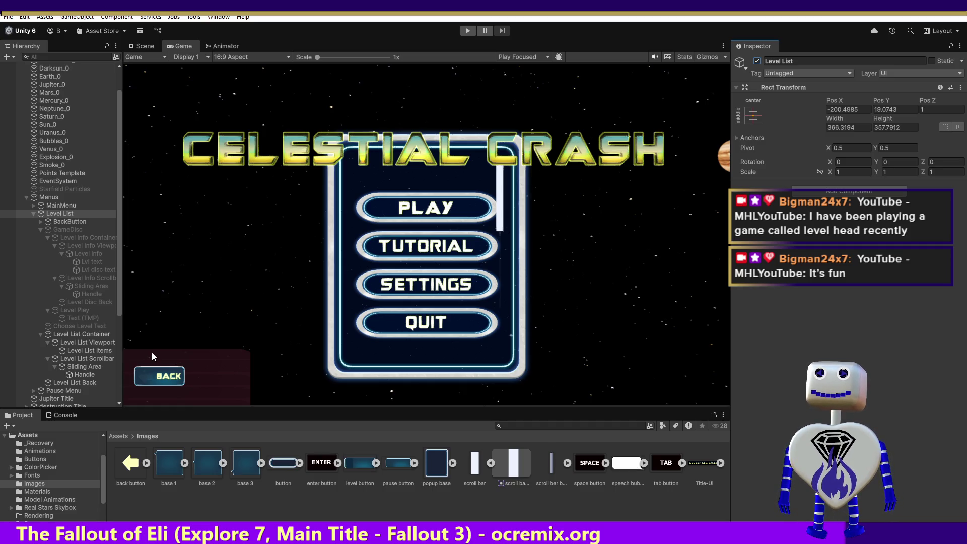
pyautogui.click(95, 367)
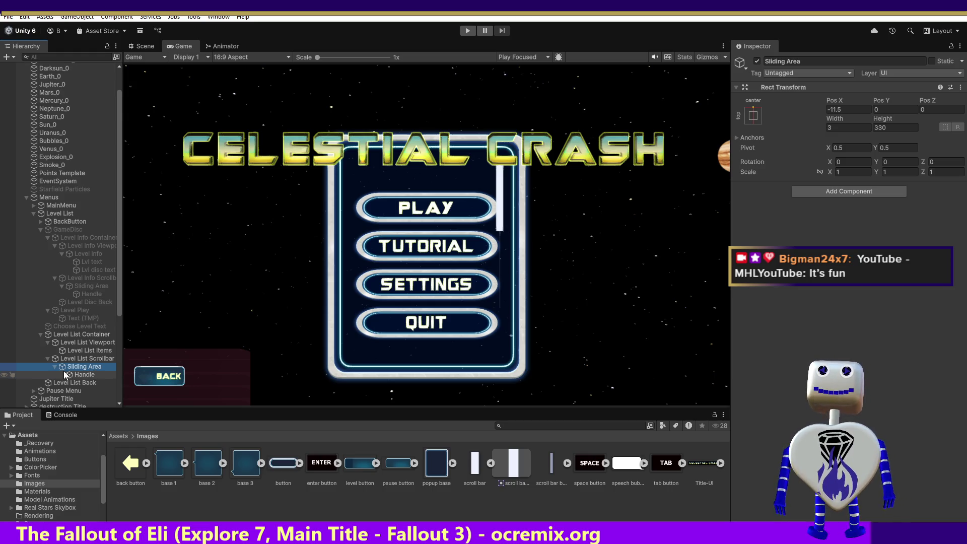
# Step: Select the scrollbar Handle and set its Right and Bottom offsets to -10
pyautogui.click(82, 359)
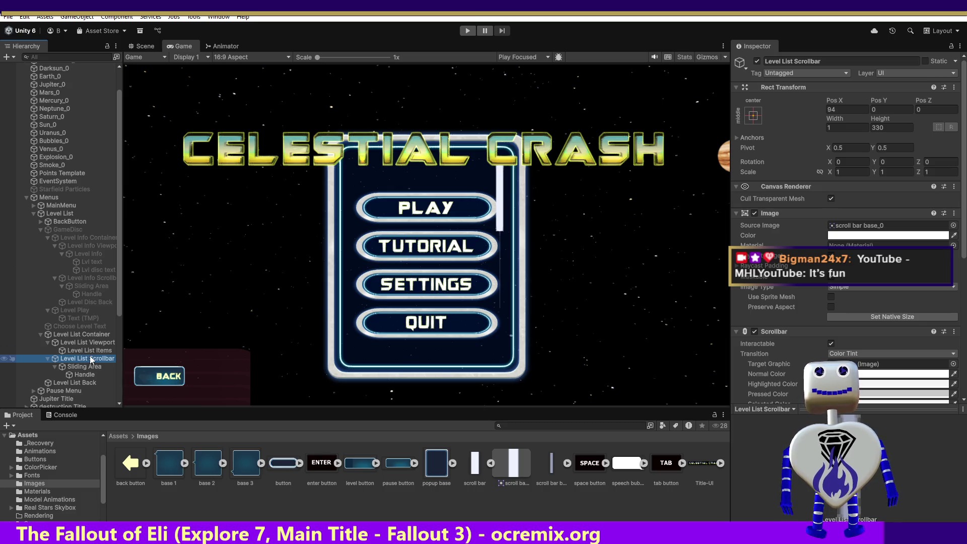
pyautogui.click(89, 375)
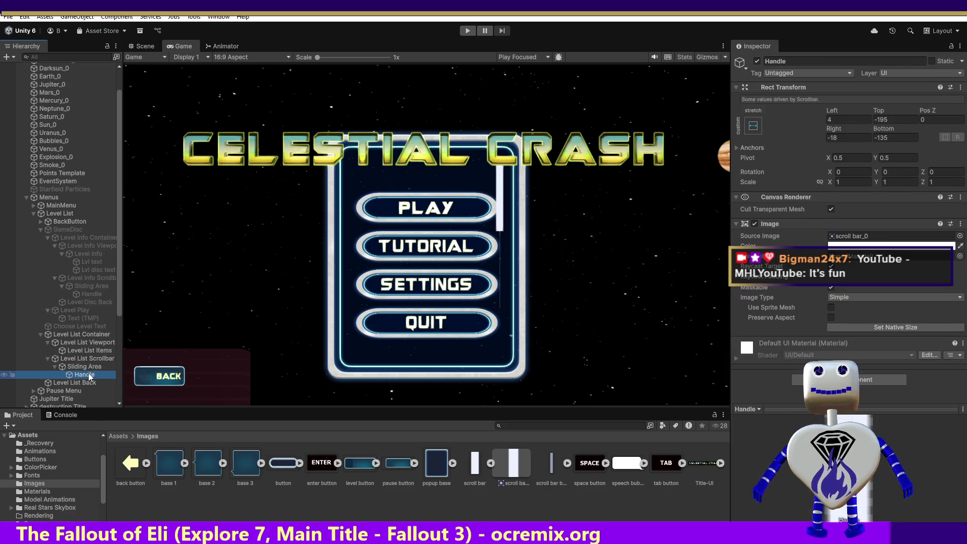
pyautogui.click(893, 121)
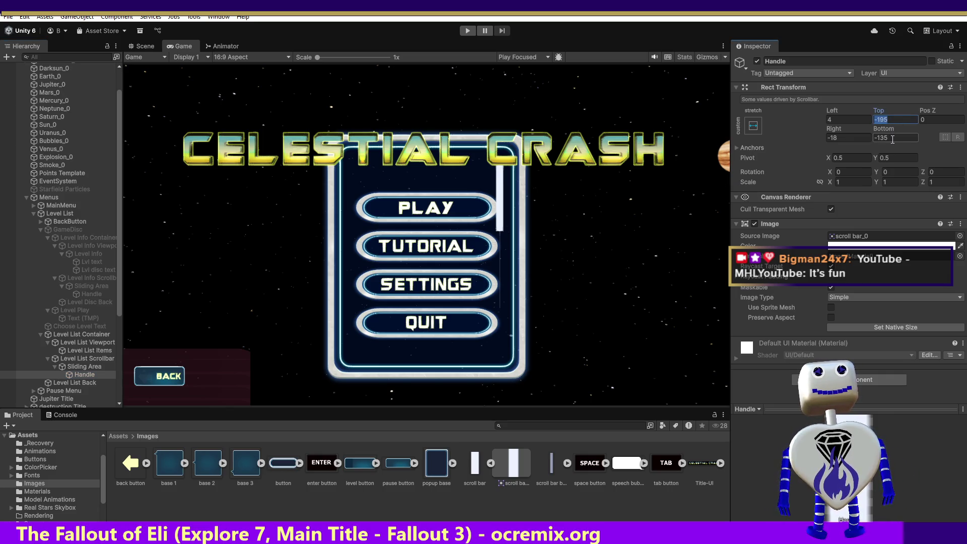
pyautogui.click(866, 138)
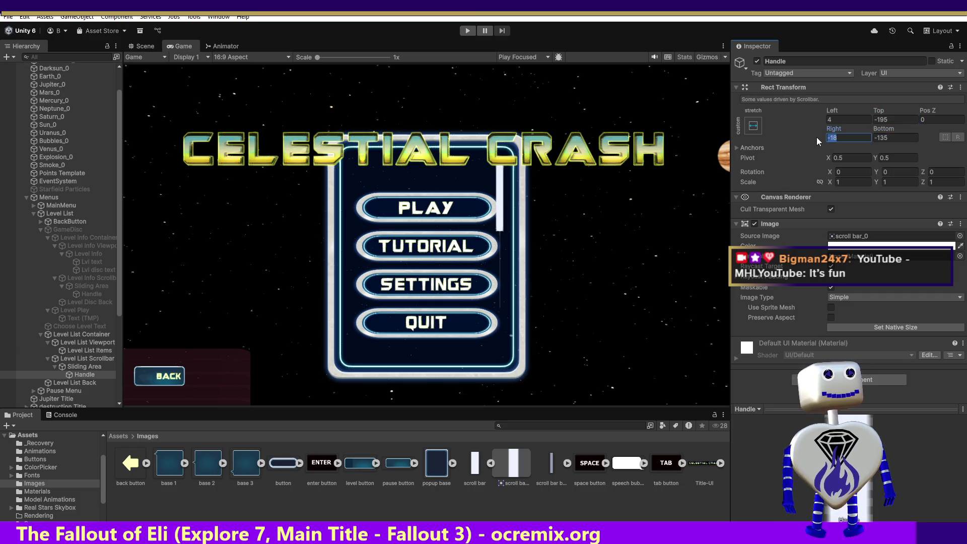
pyautogui.write('-10')
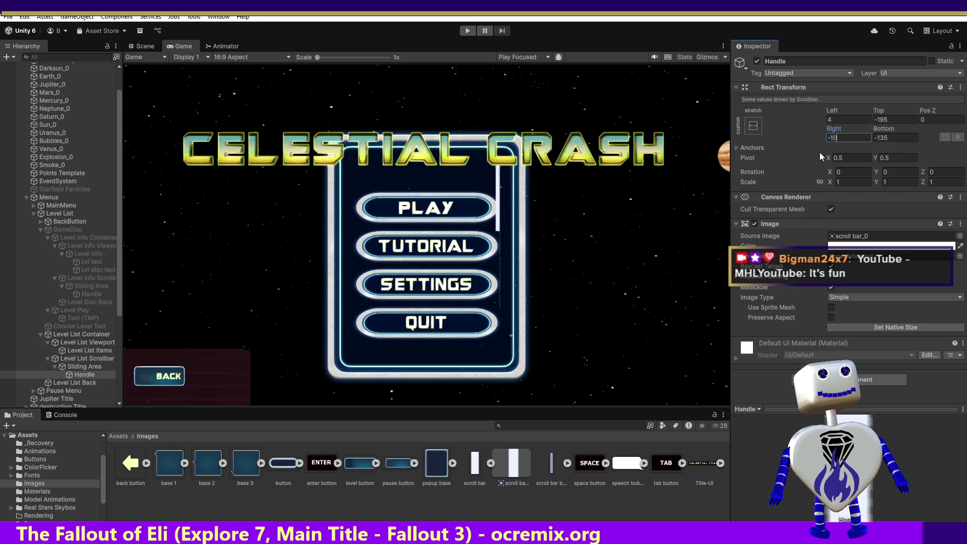
pyautogui.click(886, 139)
pyautogui.write('-10')
# Step: Set the Handle's Left and Top offsets to 10
pyautogui.click(886, 120)
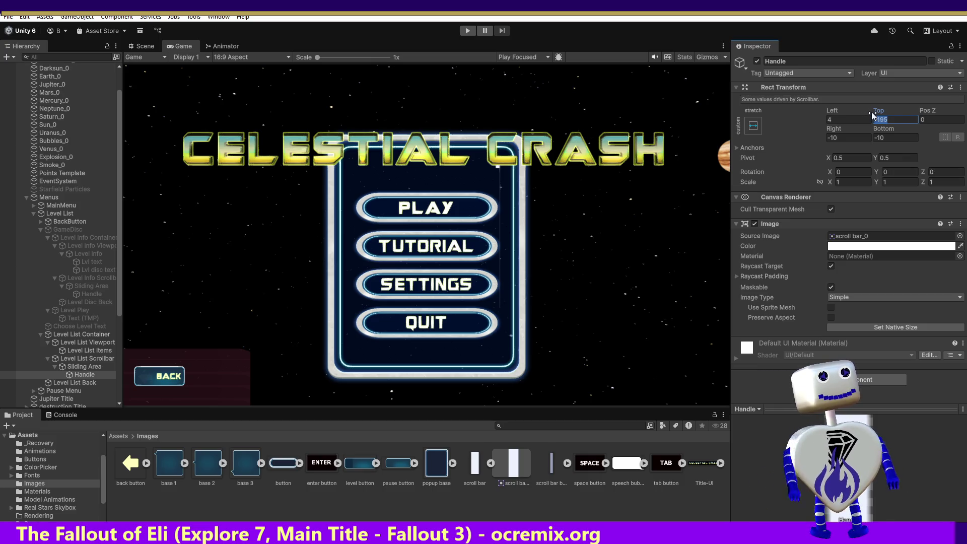
pyautogui.write('0')
pyautogui.hotkey('shift', 'Tab')
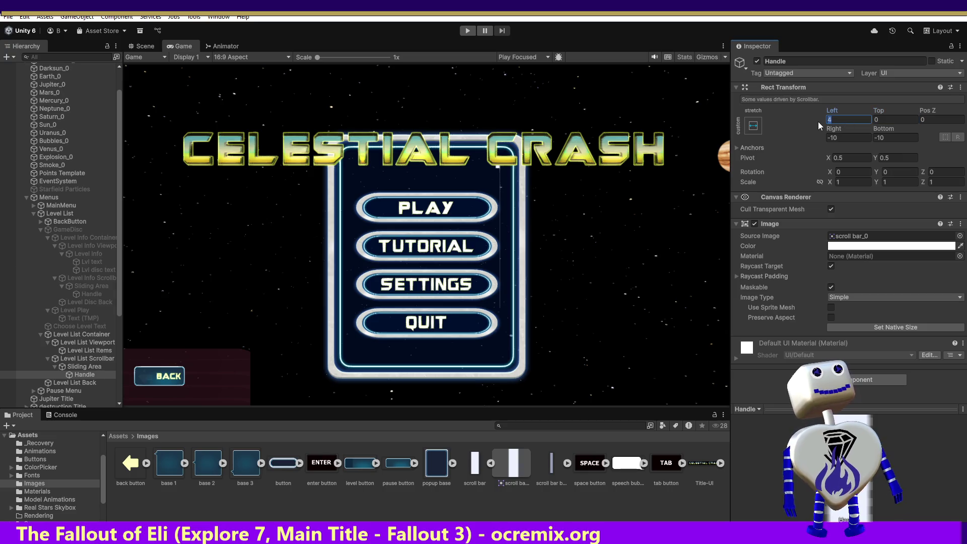
pyautogui.write('0')
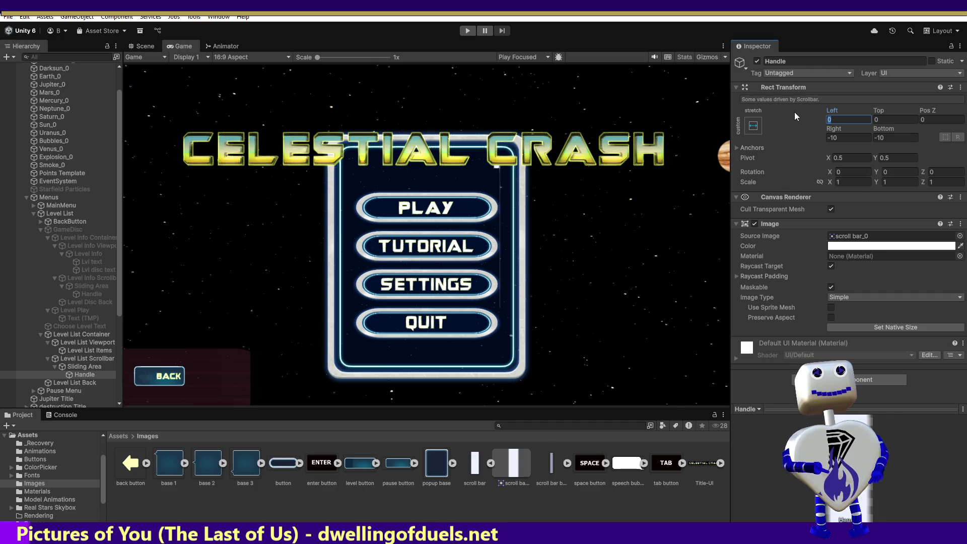
pyautogui.write('10')
pyautogui.press('Tab')
pyautogui.write('10')
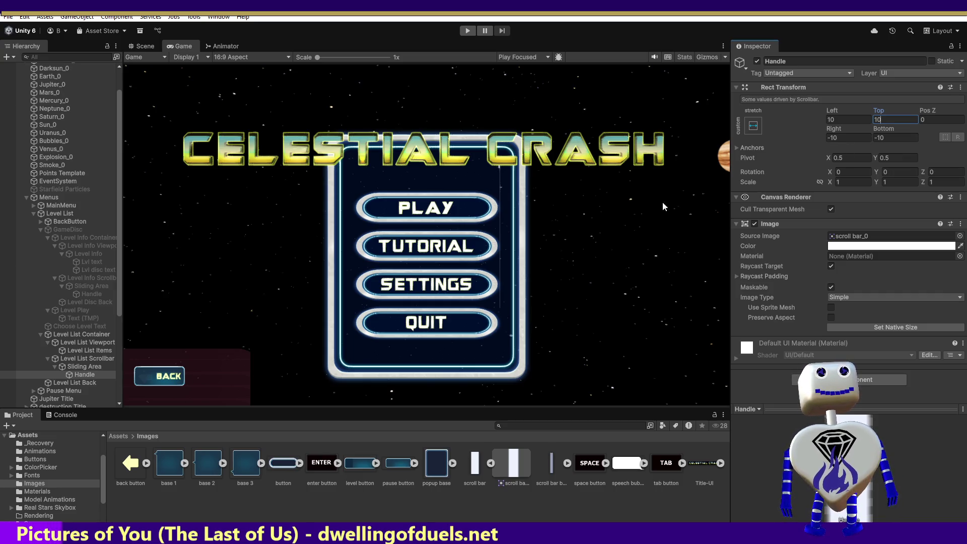
pyautogui.click(500, 175)
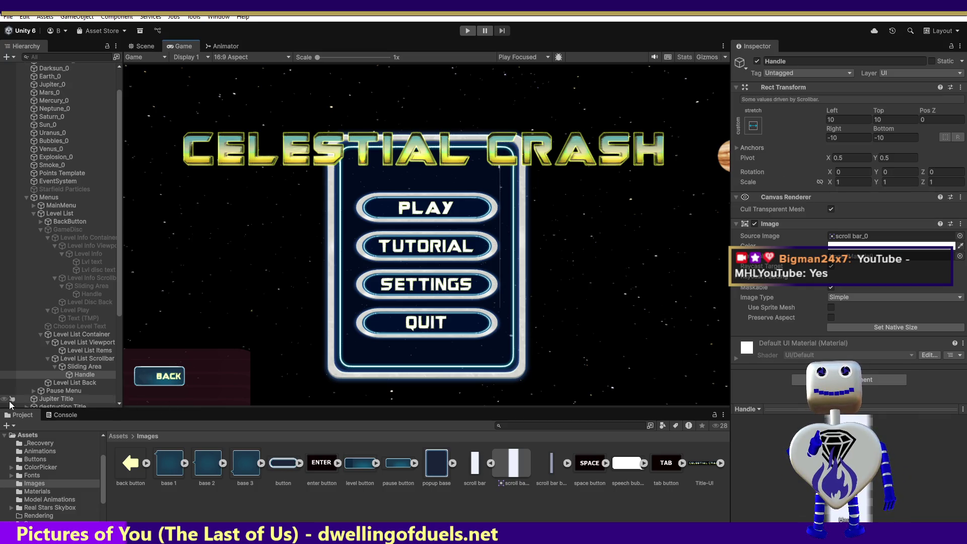
# Step: Select the scrollbar's Sliding Area to view its width 3, height 330, Pos X -11.5
pyautogui.click(76, 367)
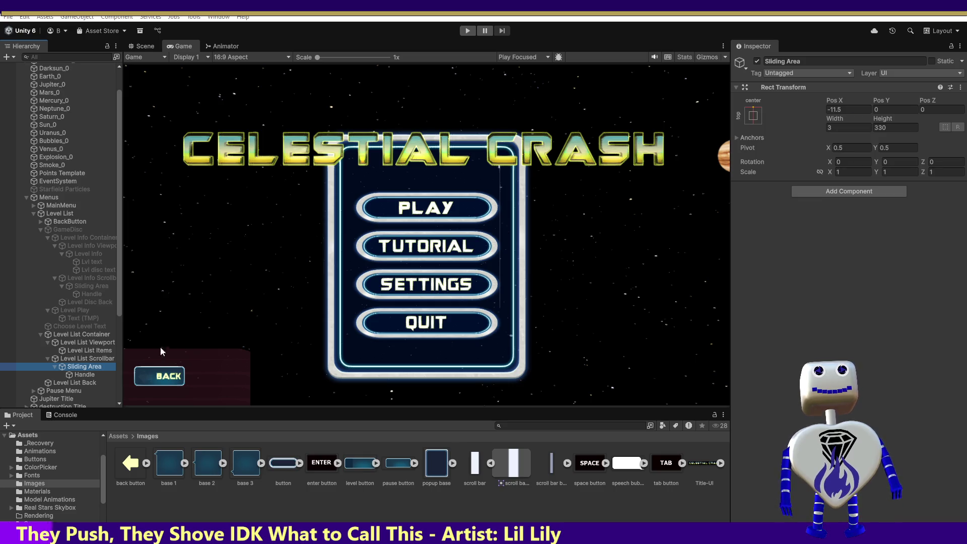
# Step: Reselect the Handle and try a Top offset of 20 with Left 0
pyautogui.click(92, 374)
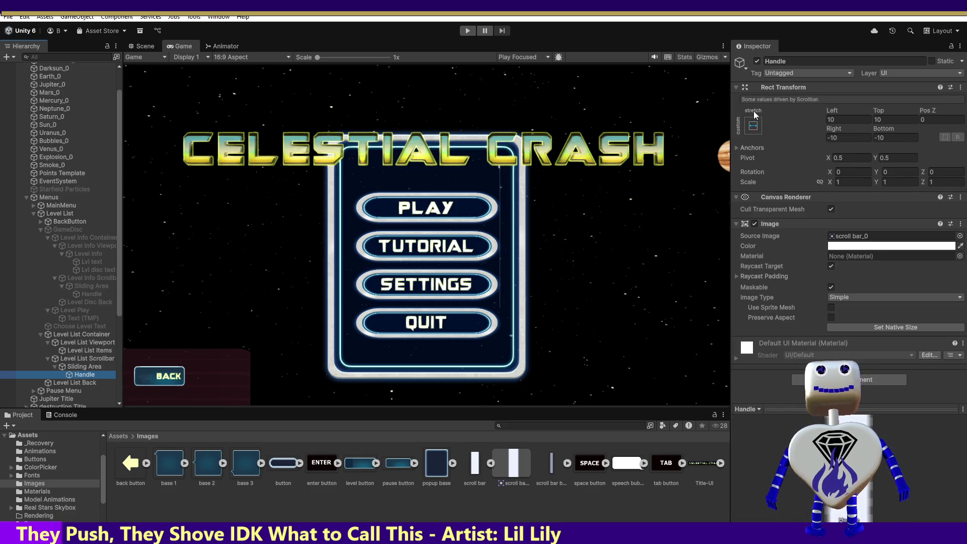
pyautogui.click(890, 119)
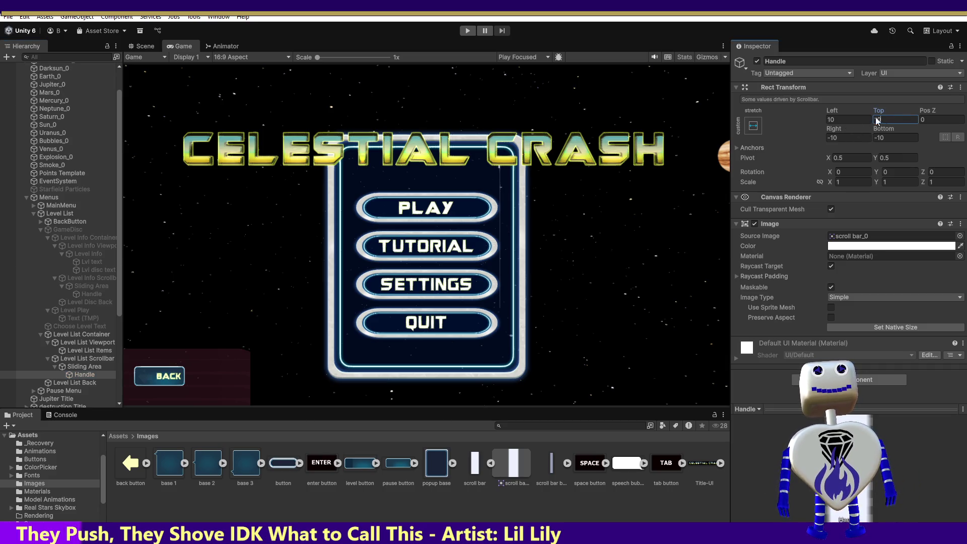
pyautogui.write('20')
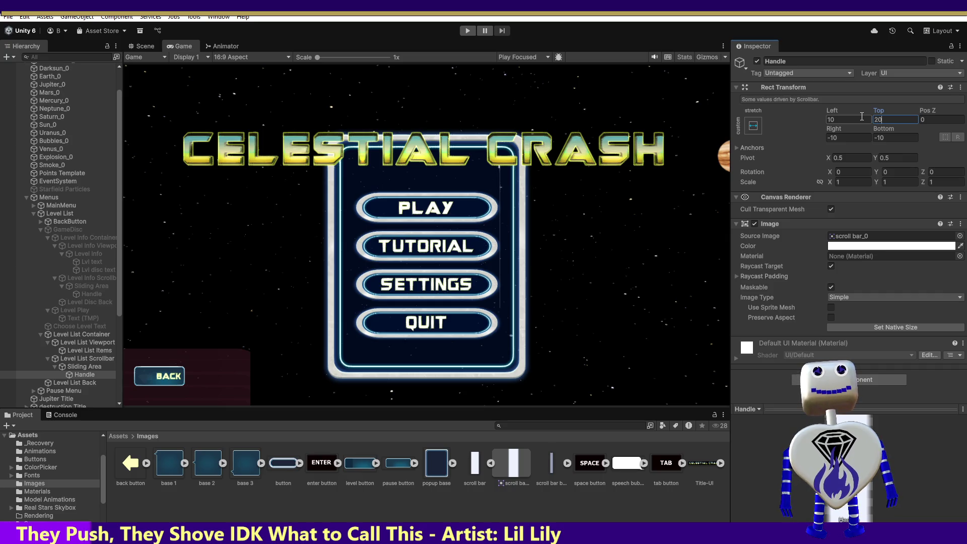
pyautogui.click(835, 119)
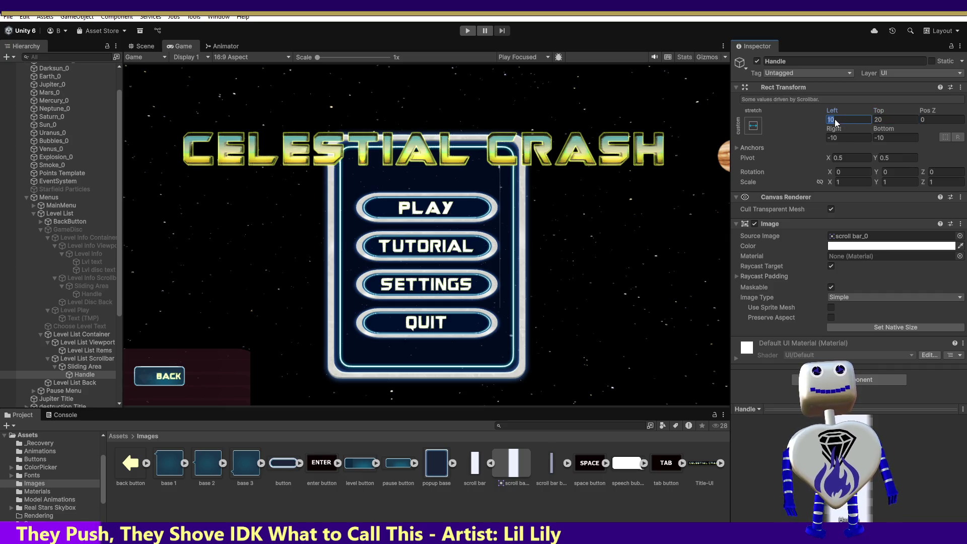
pyautogui.write('0')
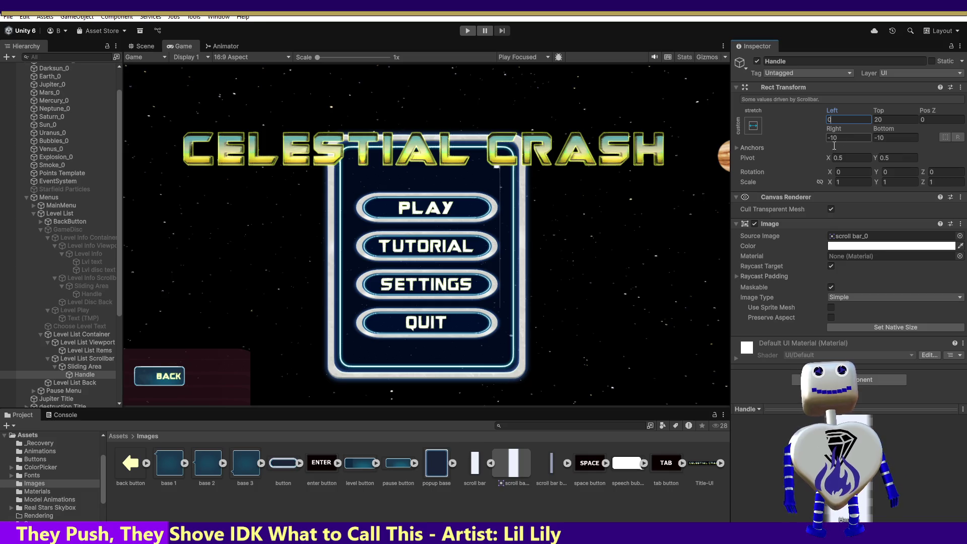
pyautogui.click(496, 170)
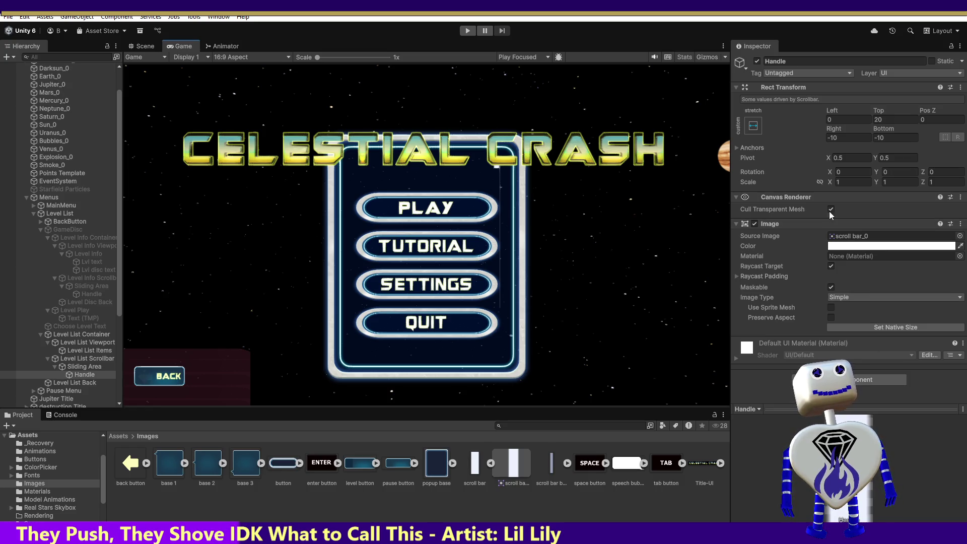
# Step: Settle the Handle's offsets at Top 15 and Left 10
pyautogui.click(856, 121)
pyautogui.press('Tab')
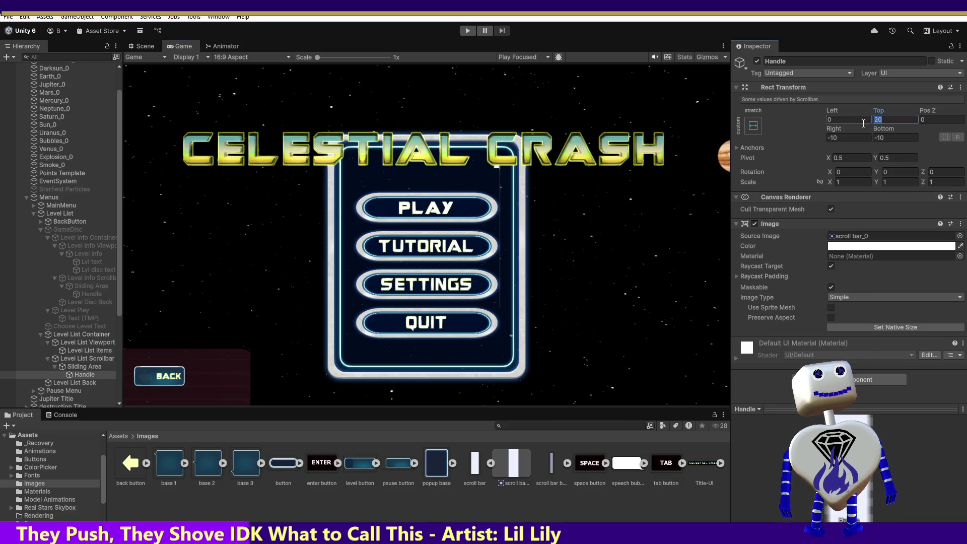
pyautogui.write('15')
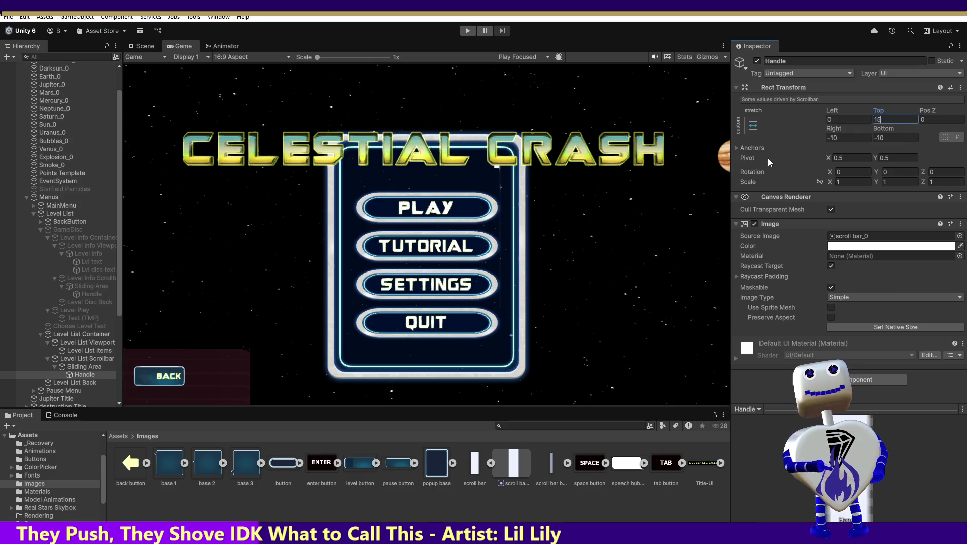
pyautogui.click(853, 136)
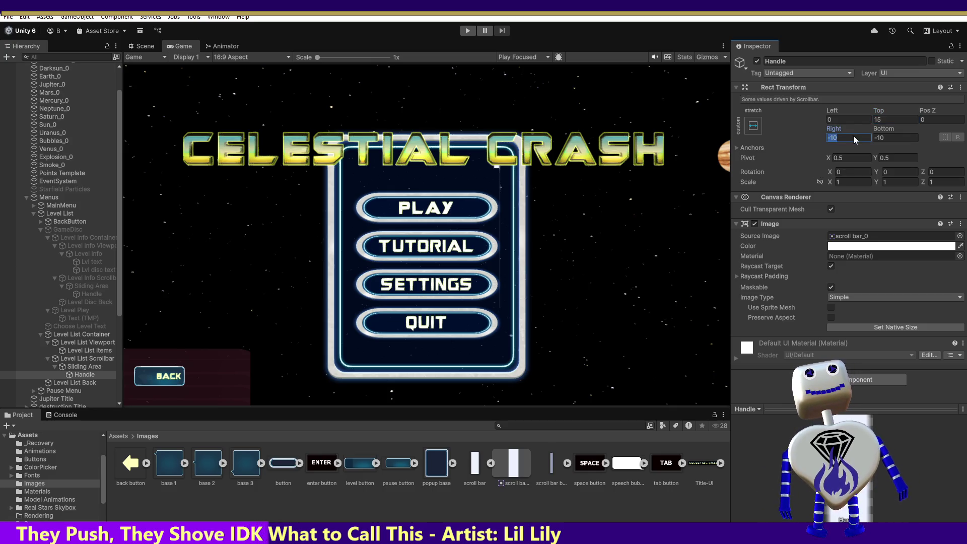
pyautogui.click(841, 120)
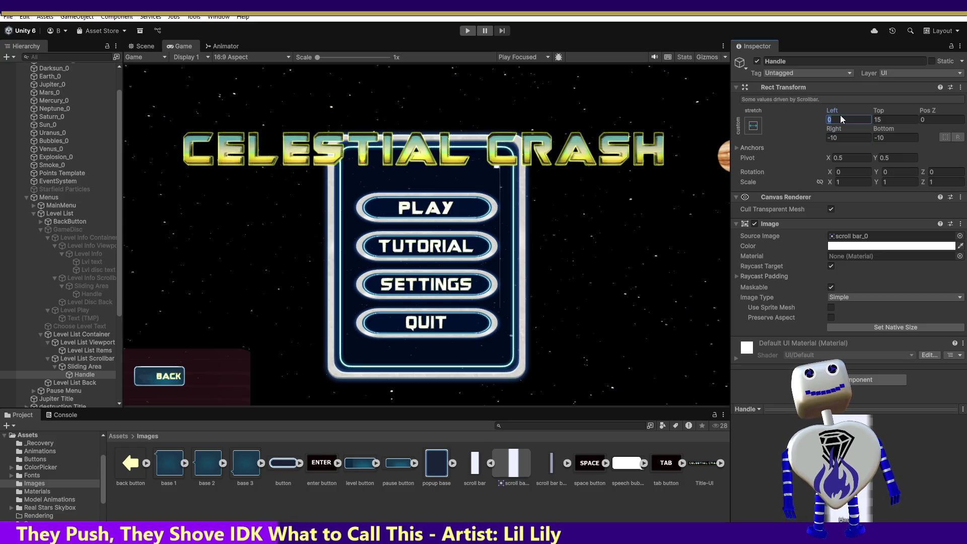
pyautogui.write('10')
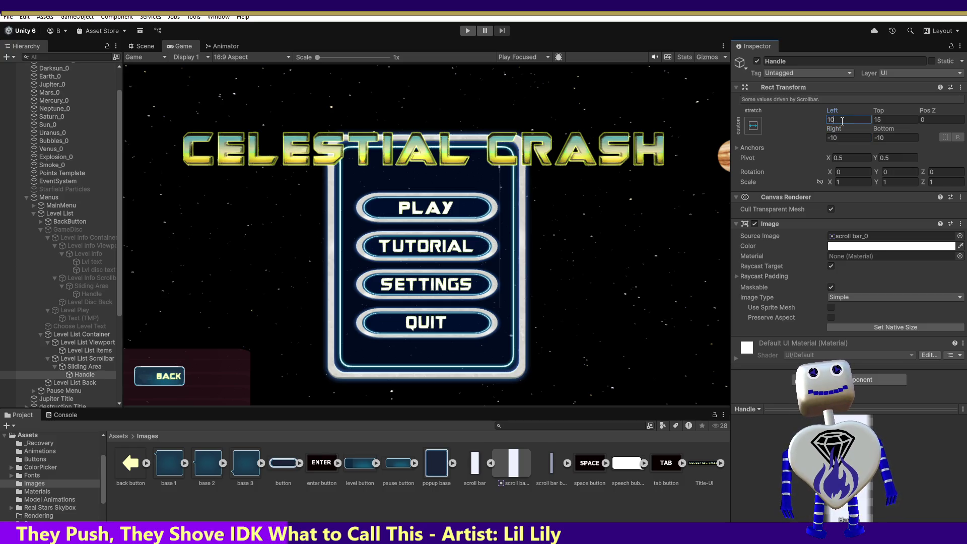
pyautogui.press('Return')
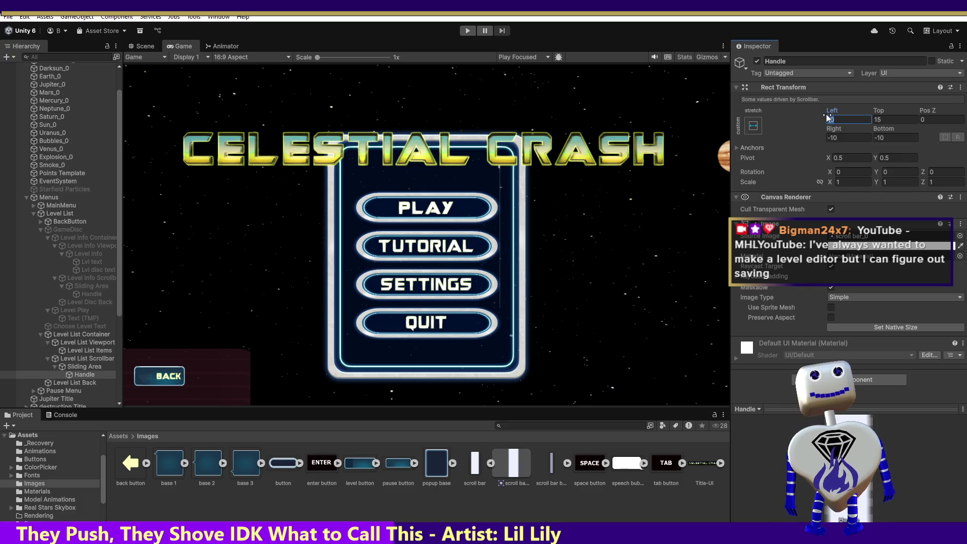
pyautogui.click(825, 120)
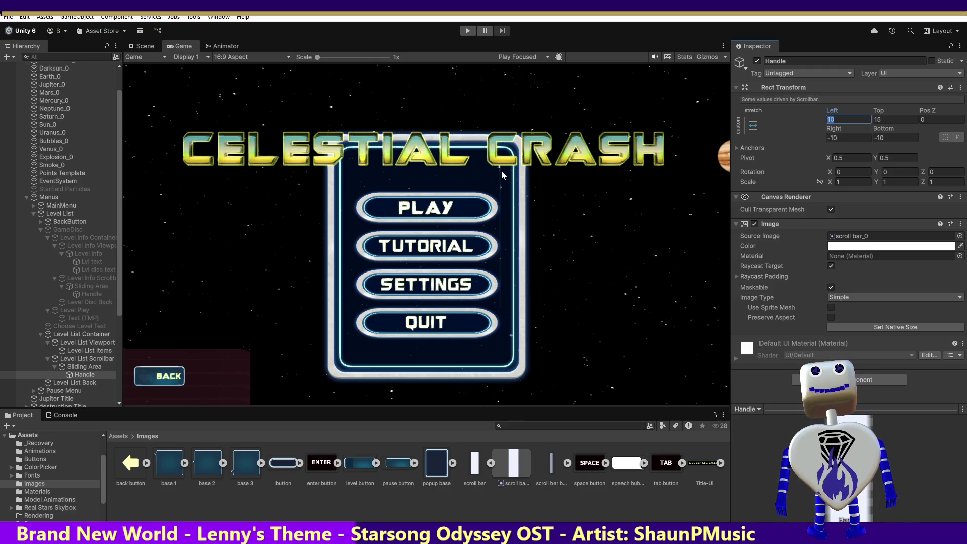
# Step: Set the Handle offsets to Left 5, Top 10, Right 5 and Bottom 0
pyautogui.click(882, 119)
pyautogui.write('25')
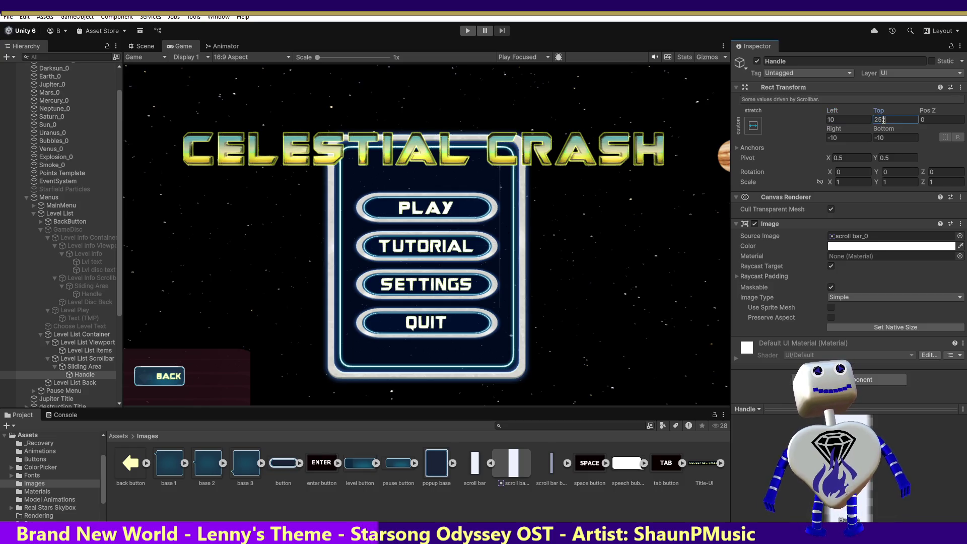
pyautogui.press('BackSpace')
pyautogui.press('BackSpace')
pyautogui.write('10')
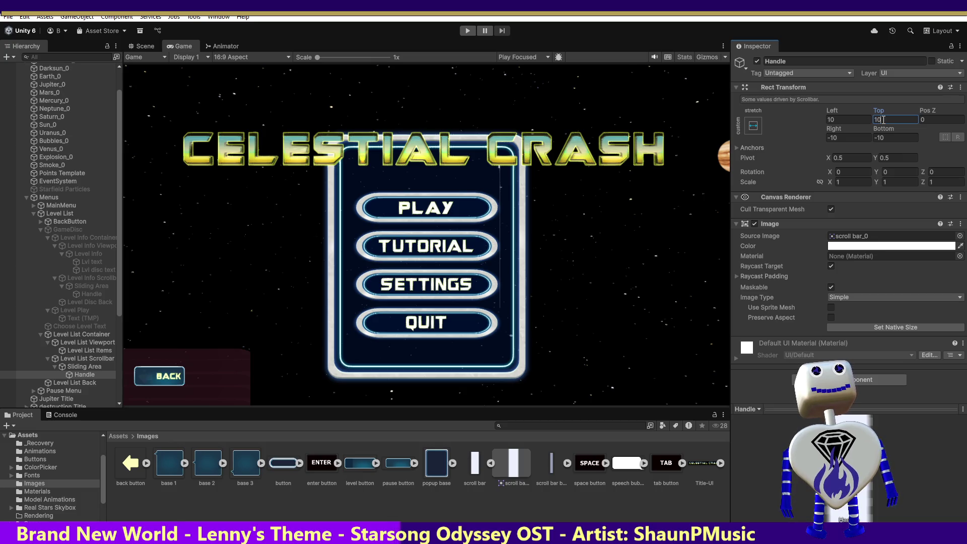
pyautogui.press('BackSpace')
pyautogui.press('BackSpace')
pyautogui.click(845, 119)
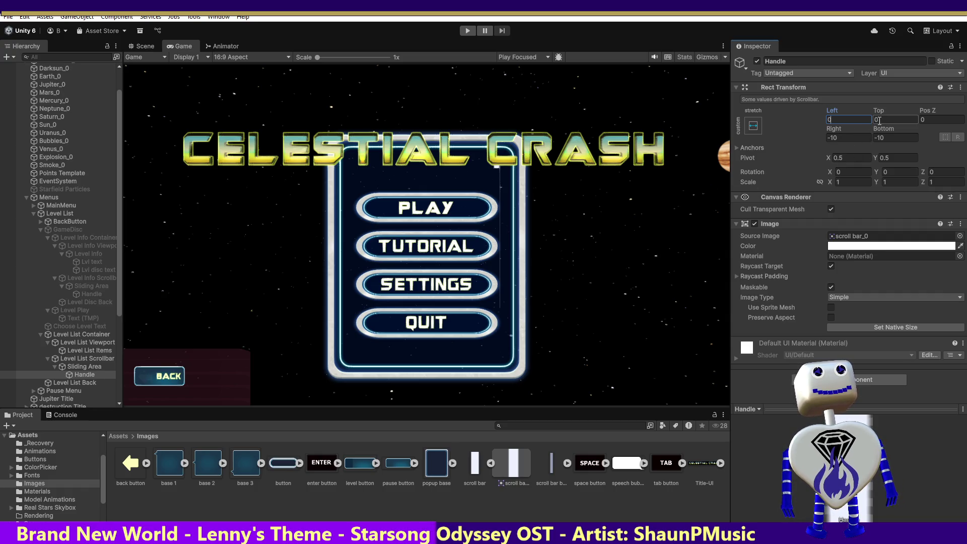
pyautogui.moveTo(835, 120); pyautogui.dragTo(820, 120)
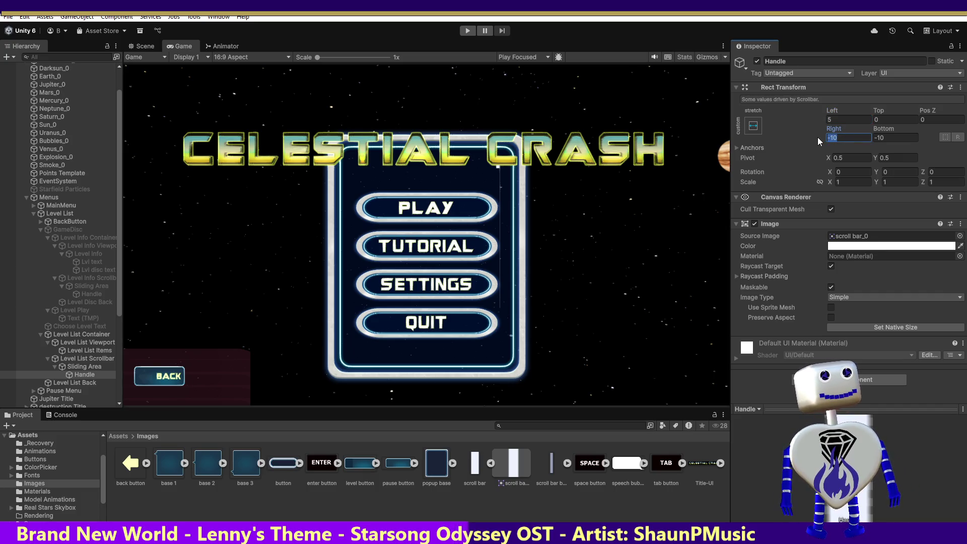
pyautogui.write('5')
pyautogui.press('BackSpace')
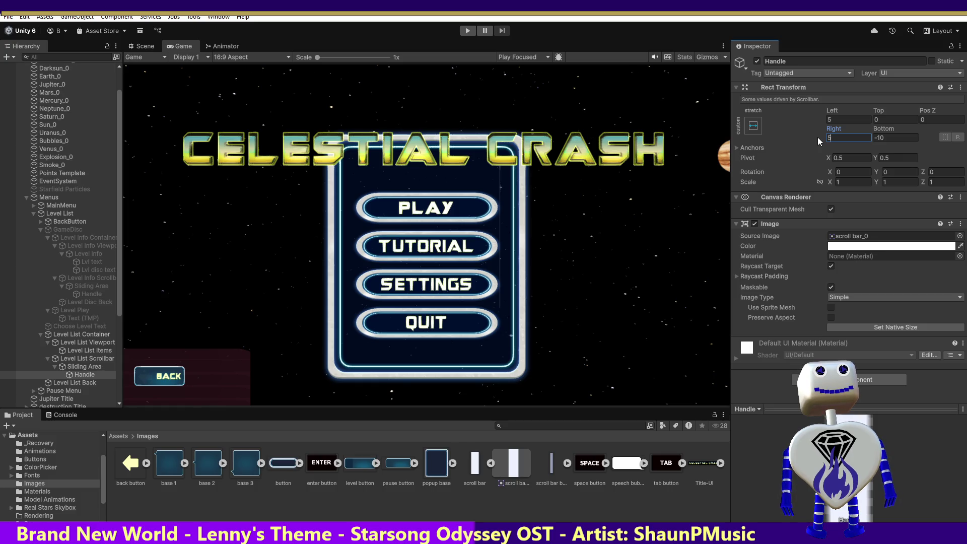
pyautogui.write('5')
pyautogui.click(891, 136)
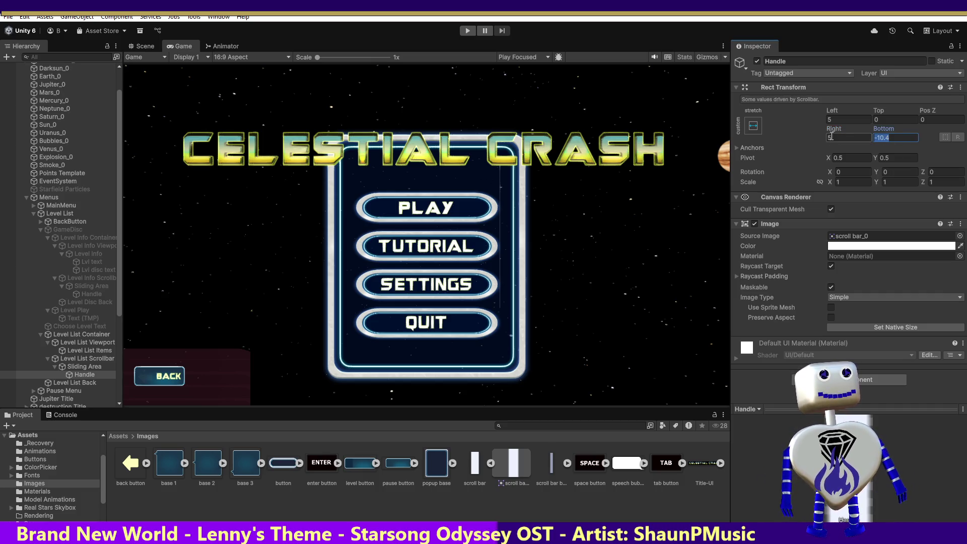
pyautogui.write('0')
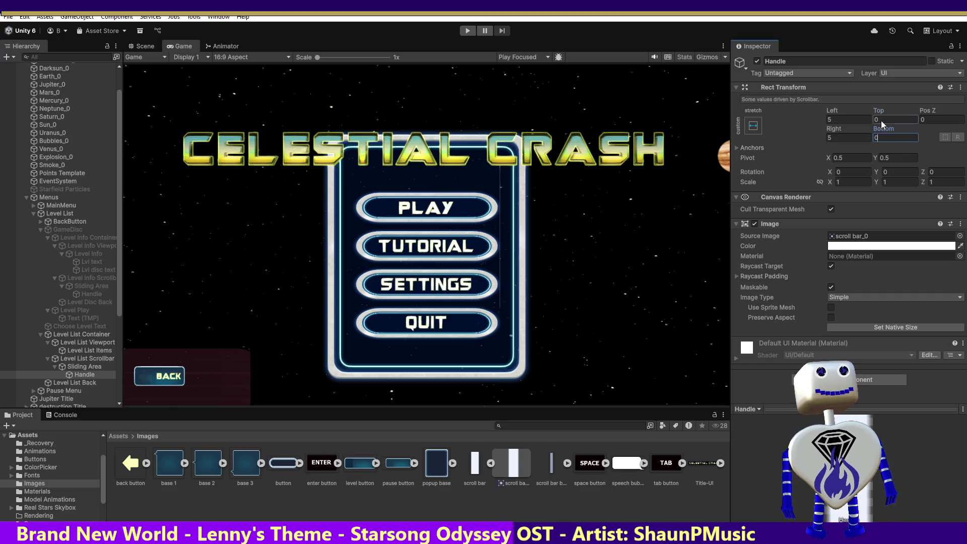
pyautogui.write('10')
pyautogui.click(838, 139)
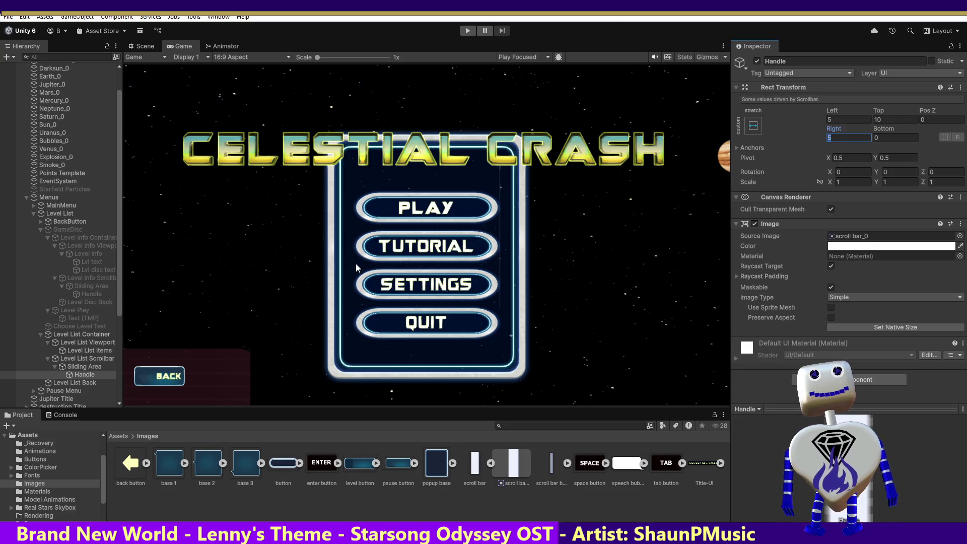
# Step: Set the Sliding Area height to 0 after trying 500, then compare with Level Info Scrollbar's sliding area
pyautogui.click(83, 367)
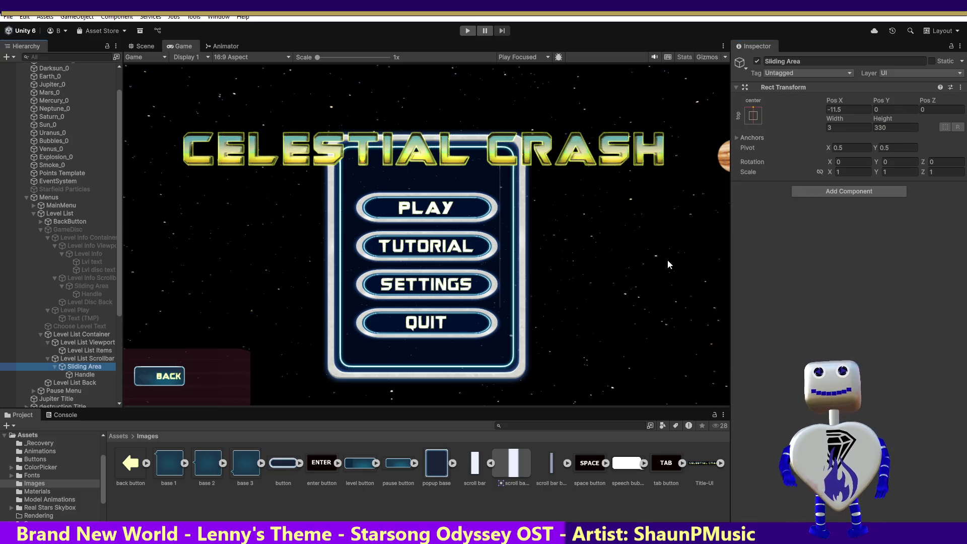
pyautogui.click(891, 129)
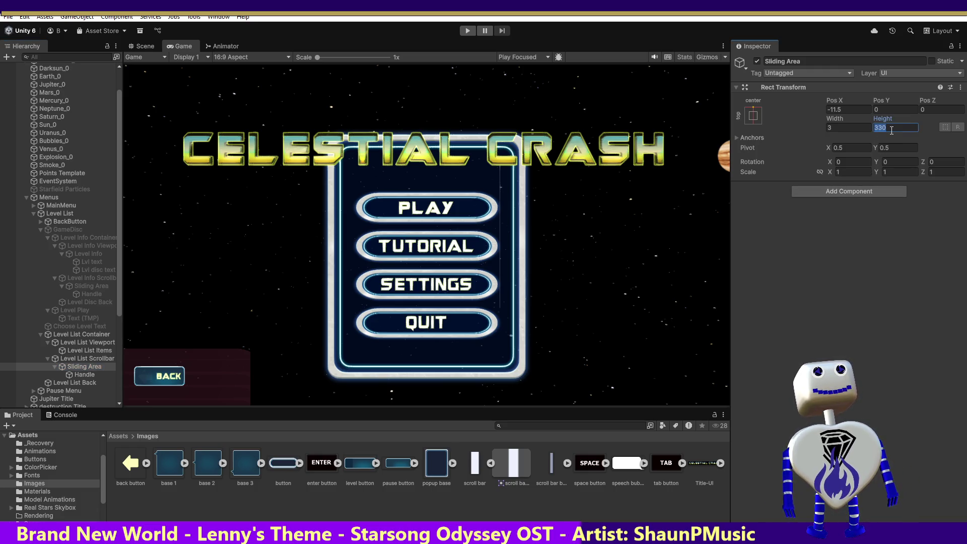
pyautogui.write('500')
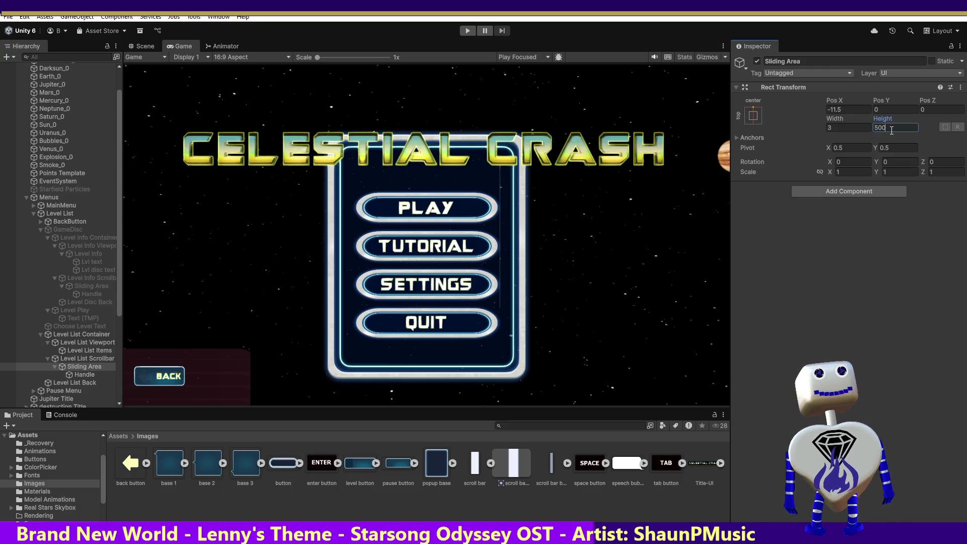
pyautogui.click(848, 109)
pyautogui.write('0')
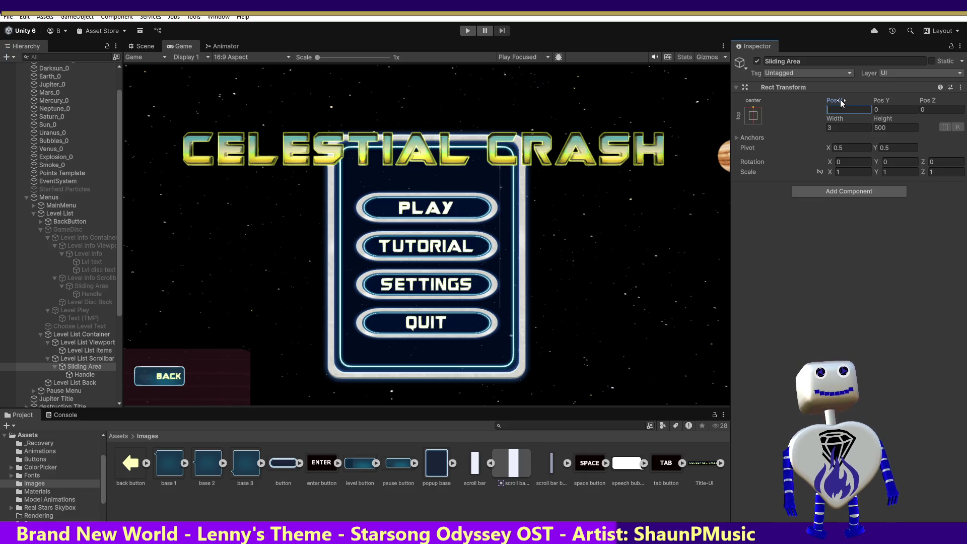
pyautogui.write('5')
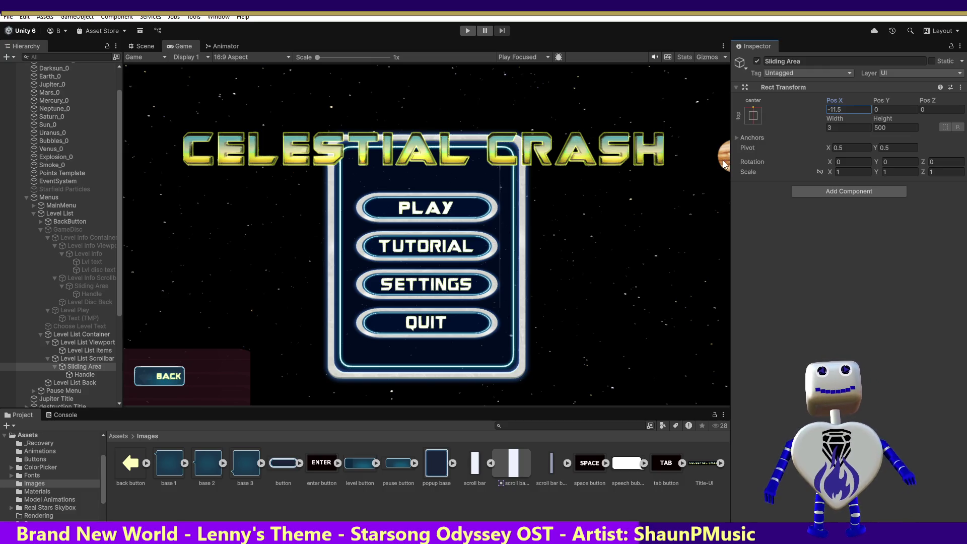
pyautogui.click(891, 128)
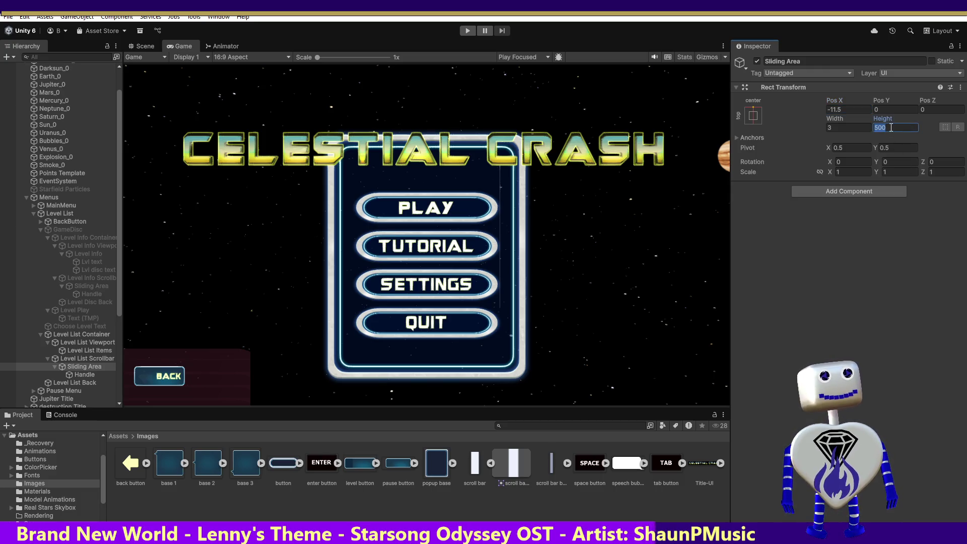
pyautogui.write('0')
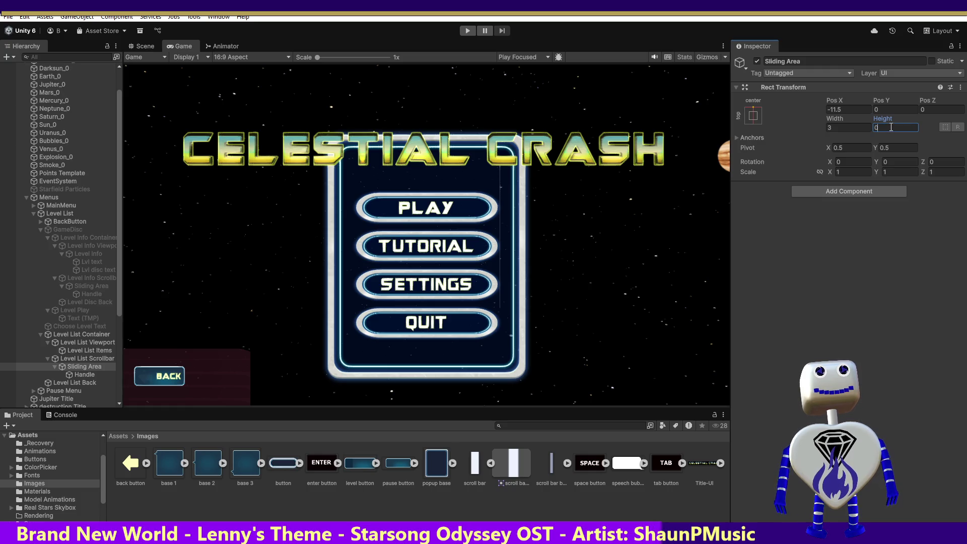
pyautogui.click(847, 135)
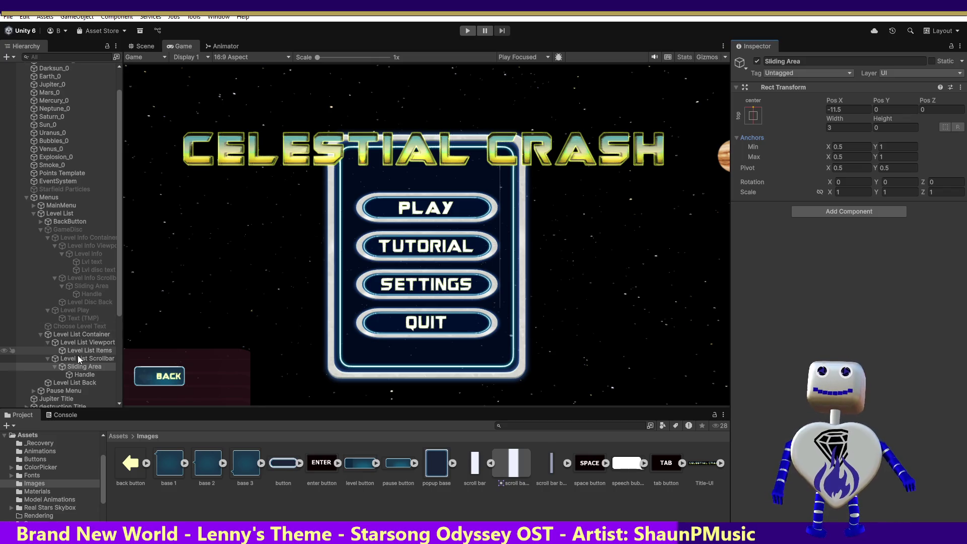
pyautogui.click(92, 286)
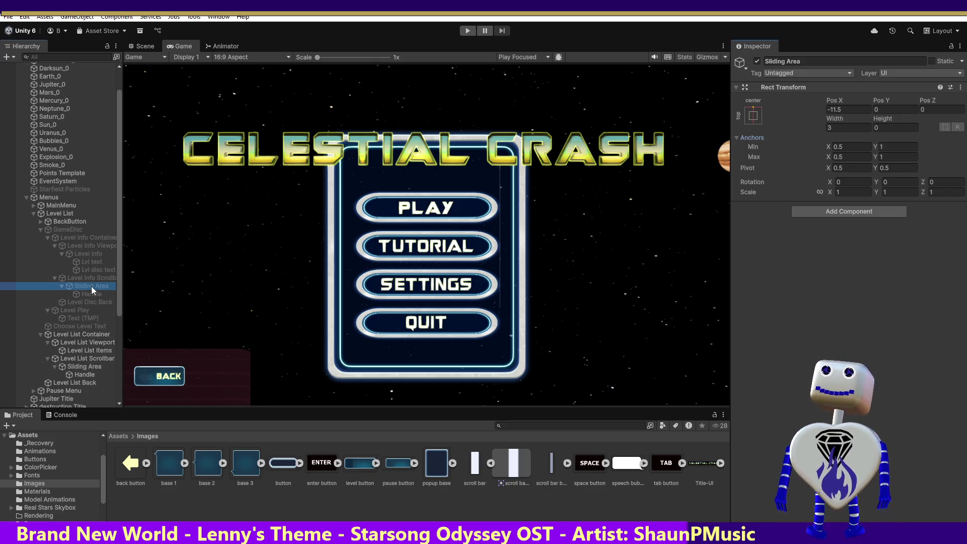
pyautogui.click(85, 375)
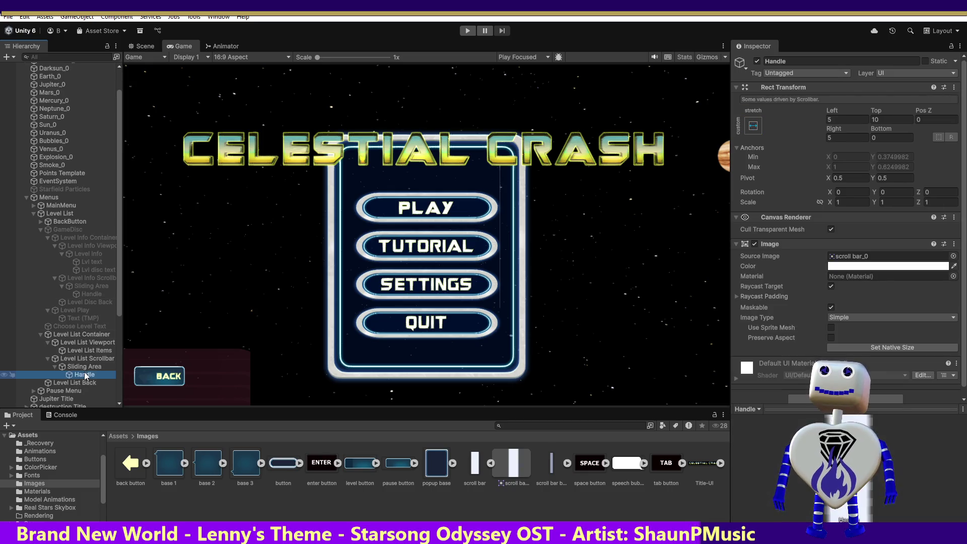
# Step: Place the Sliding Area at Pos 10, 10 with width and height 10, then select the Handle
pyautogui.click(86, 367)
pyautogui.click(842, 109)
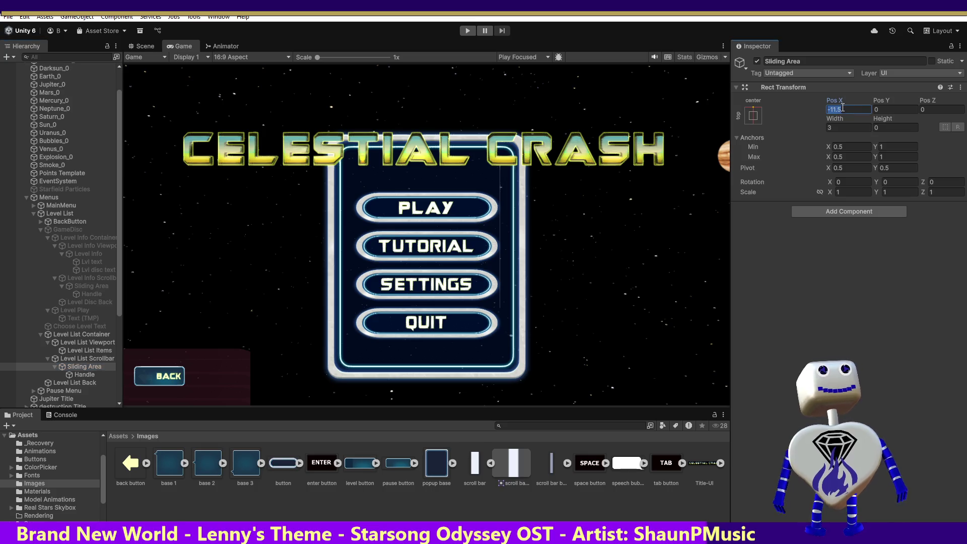
pyautogui.write('10')
pyautogui.click(879, 111)
pyautogui.write('1')
pyautogui.click(845, 130)
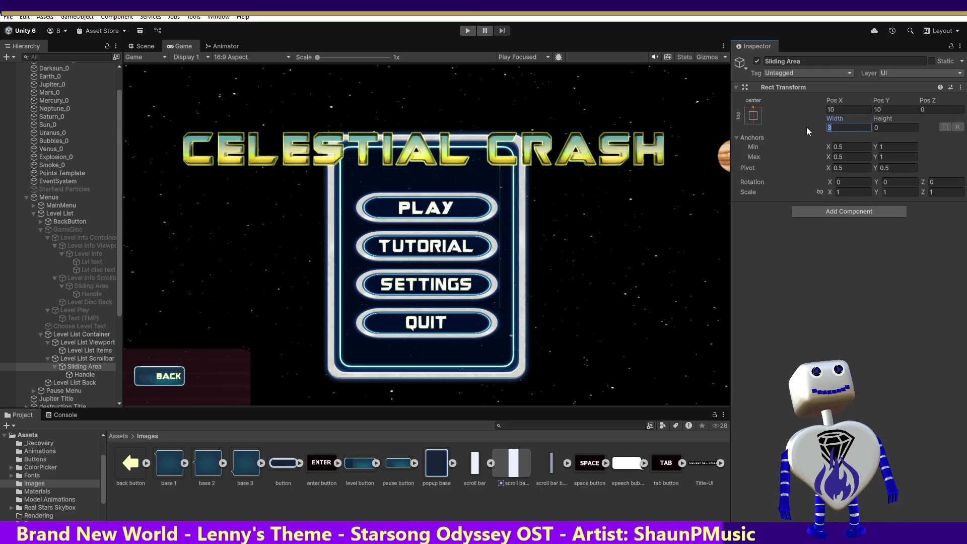
pyautogui.click(879, 129)
pyautogui.write('10')
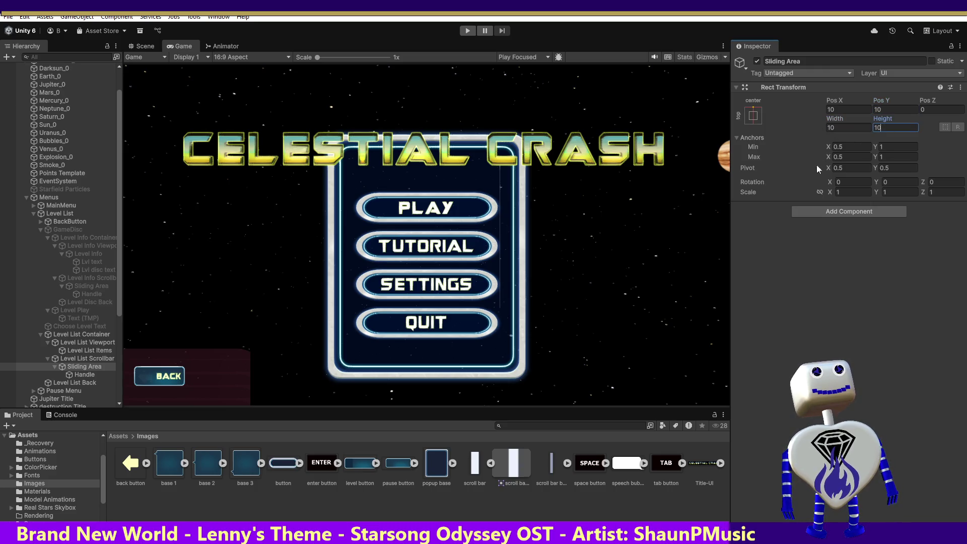
pyautogui.click(80, 374)
pyautogui.click(871, 138)
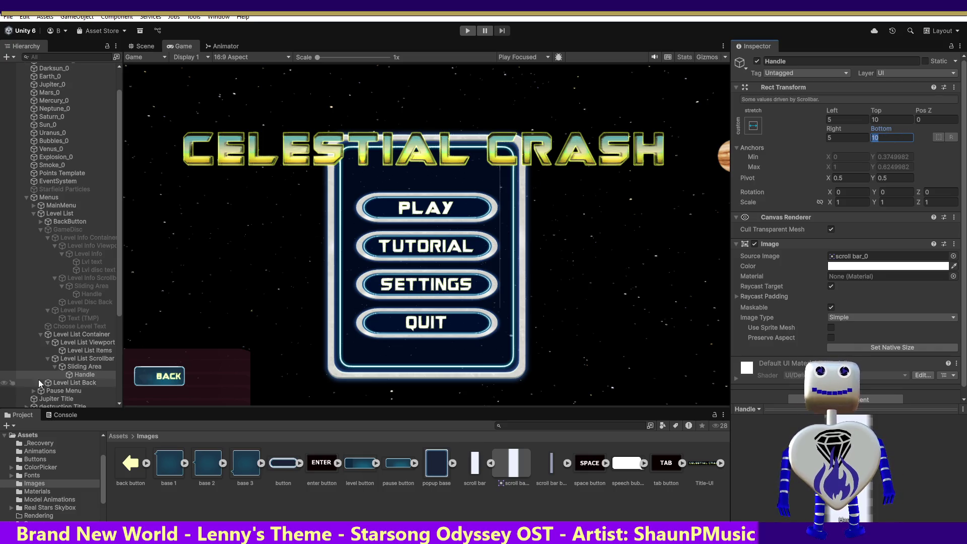
# Step: After comparing with the Level Info handle, set the Level List handle to Left 0, Top 0, Right 10, Bottom 10
pyautogui.click(94, 295)
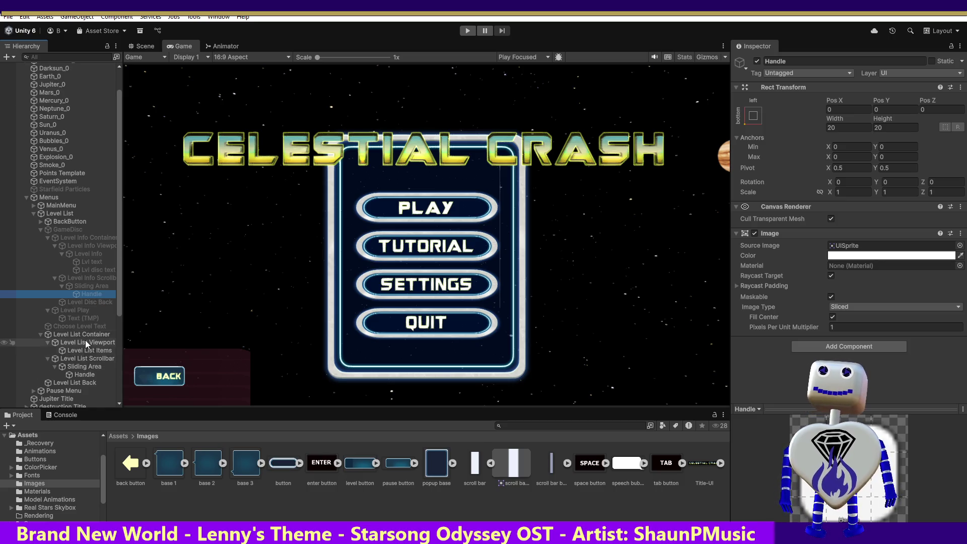
pyautogui.click(79, 372)
pyautogui.moveTo(860, 115); pyautogui.dragTo(799, 119)
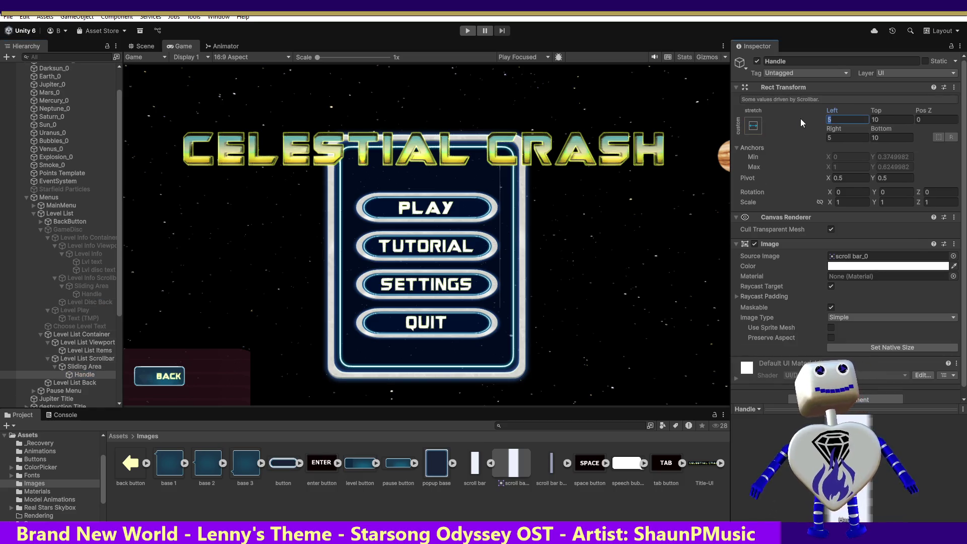
pyautogui.click(878, 119)
pyautogui.write('0')
pyautogui.click(836, 138)
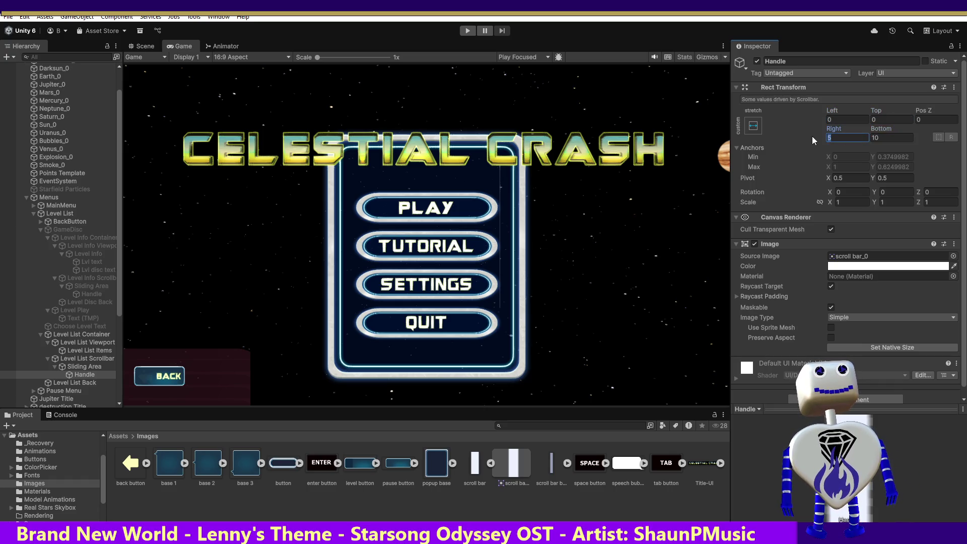
pyautogui.write('10')
pyautogui.click(895, 137)
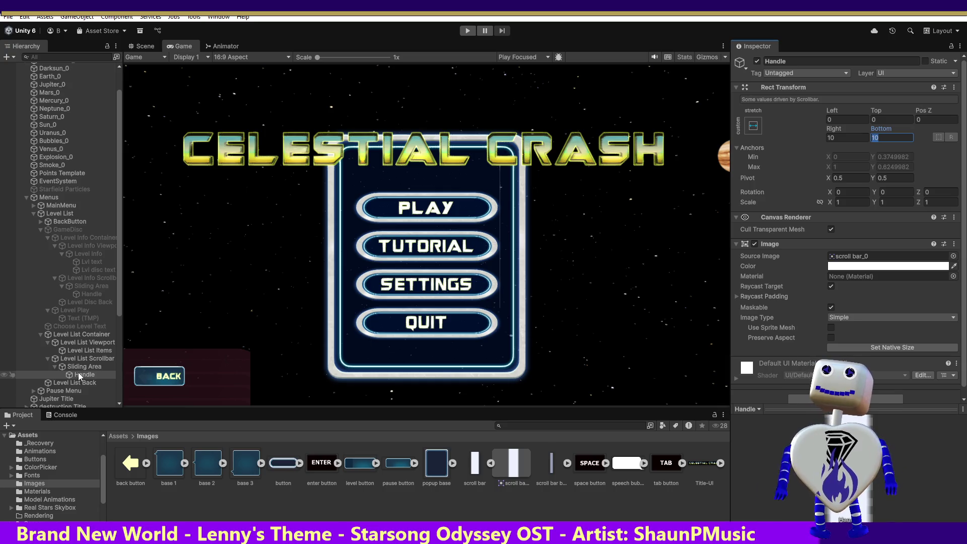
pyautogui.click(83, 359)
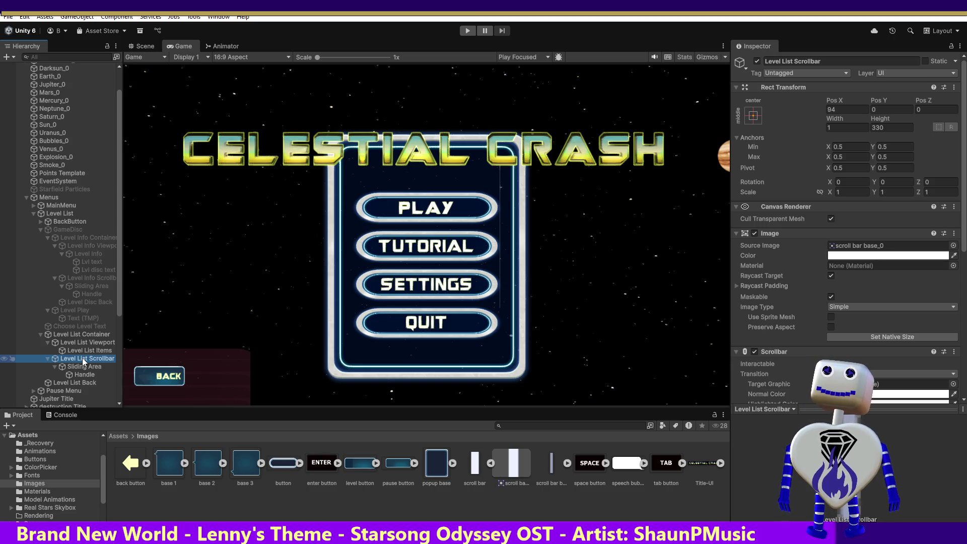
# Step: Compare with the Level Info Scrollbar, then edit Level List Scrollbar's Pos Y and Pos X (94, 0)
pyautogui.click(92, 277)
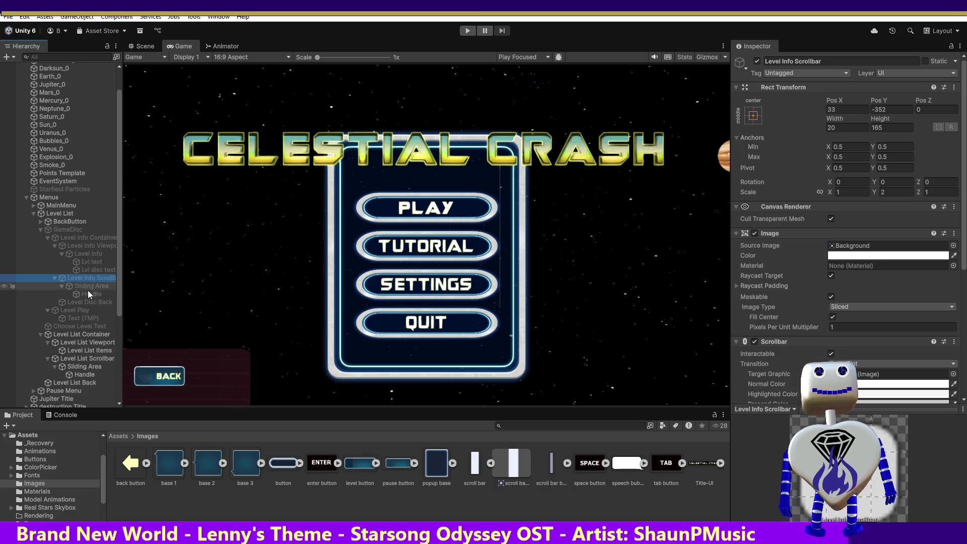
pyautogui.click(85, 357)
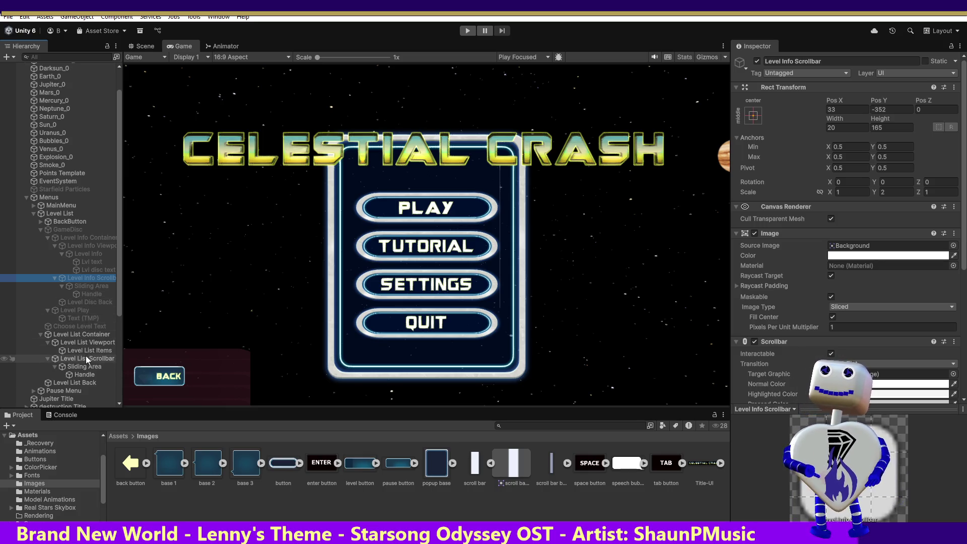
pyautogui.click(882, 108)
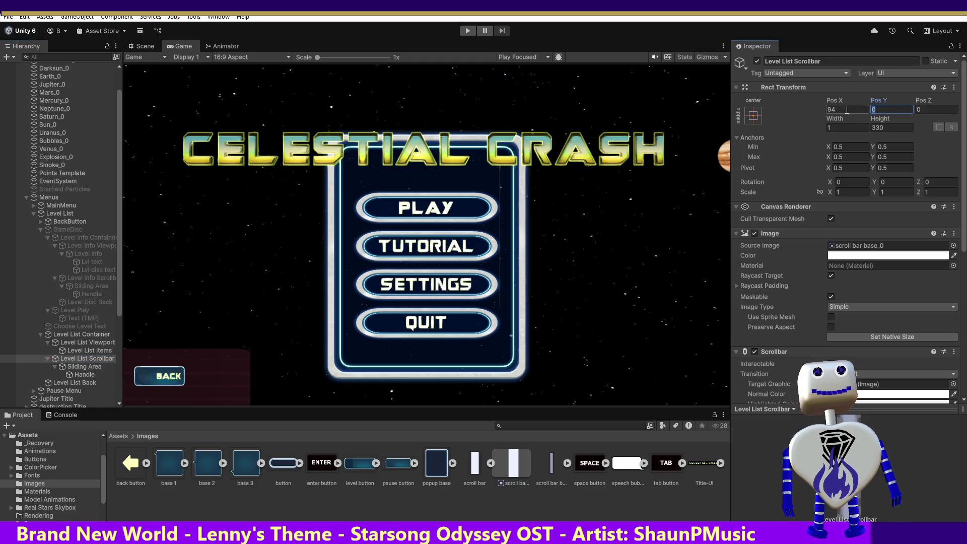
pyautogui.click(842, 110)
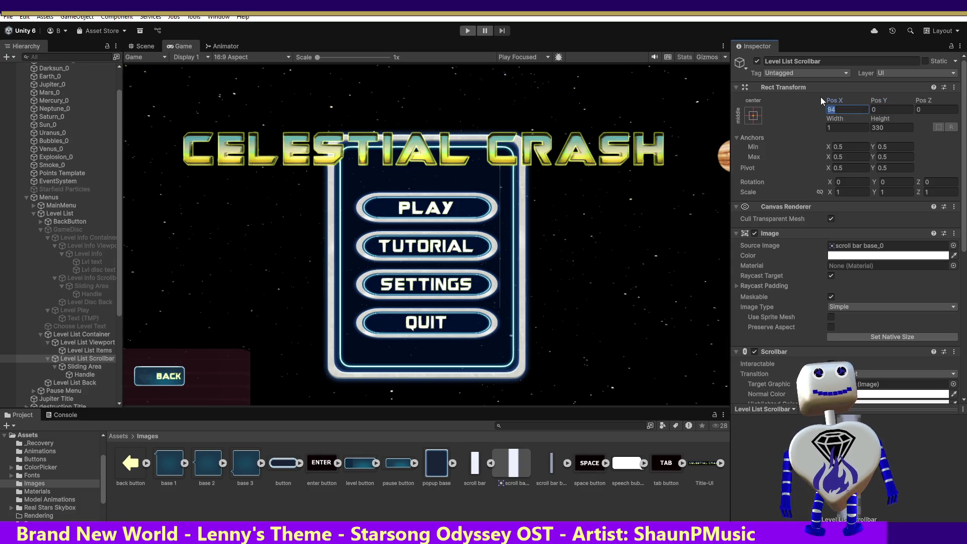
# Step: Try Level List Scrollbar Pos X values of 100, 150 and 125
pyautogui.write('100')
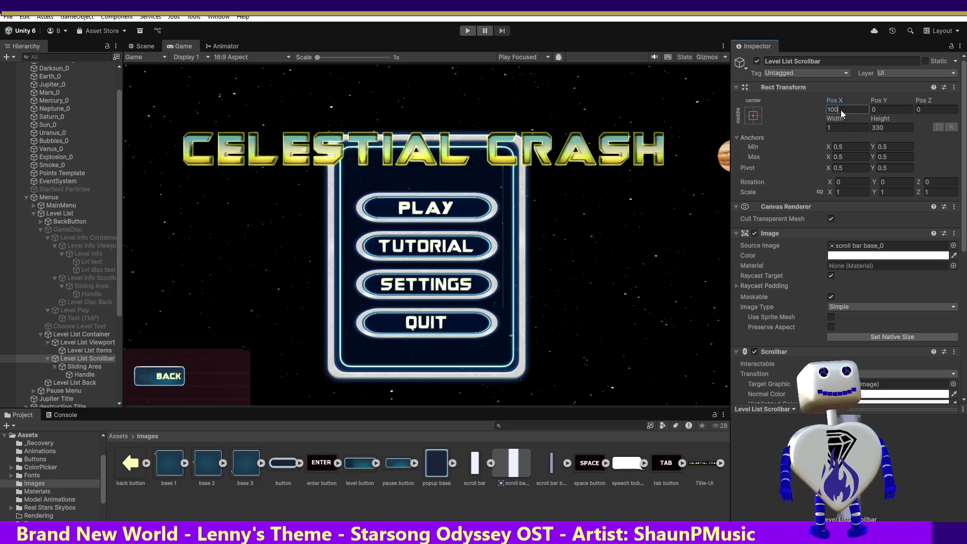
pyautogui.doubleClick(834, 111)
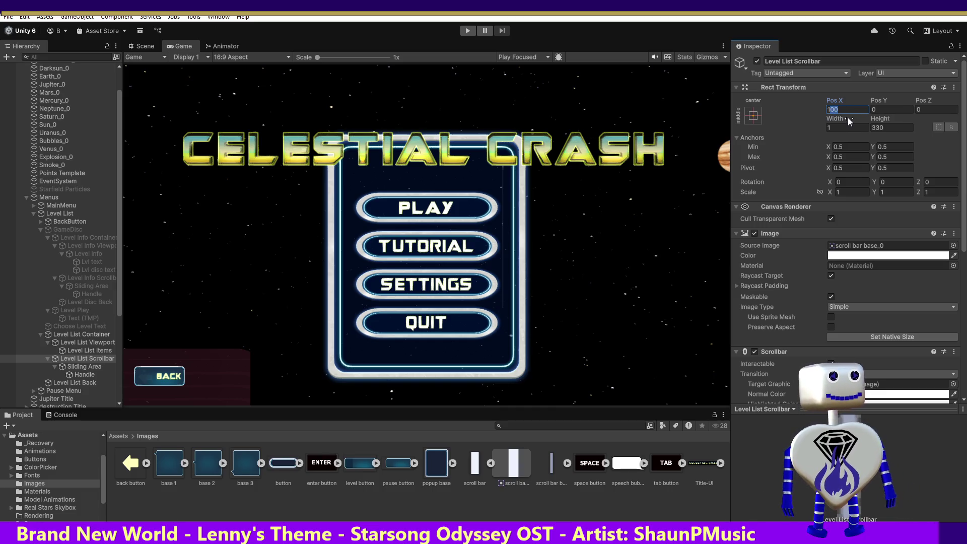
pyautogui.write('150')
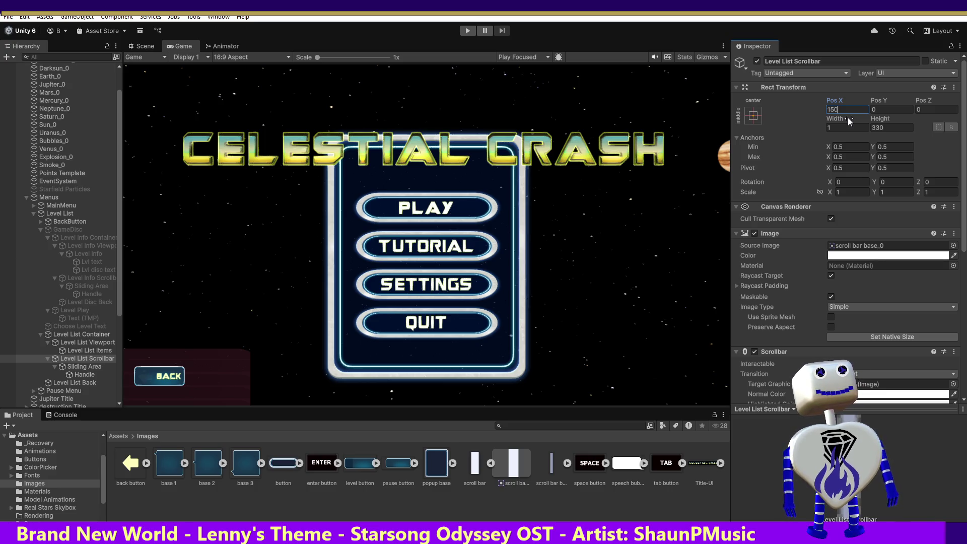
pyautogui.doubleClick(829, 109)
pyautogui.write('125')
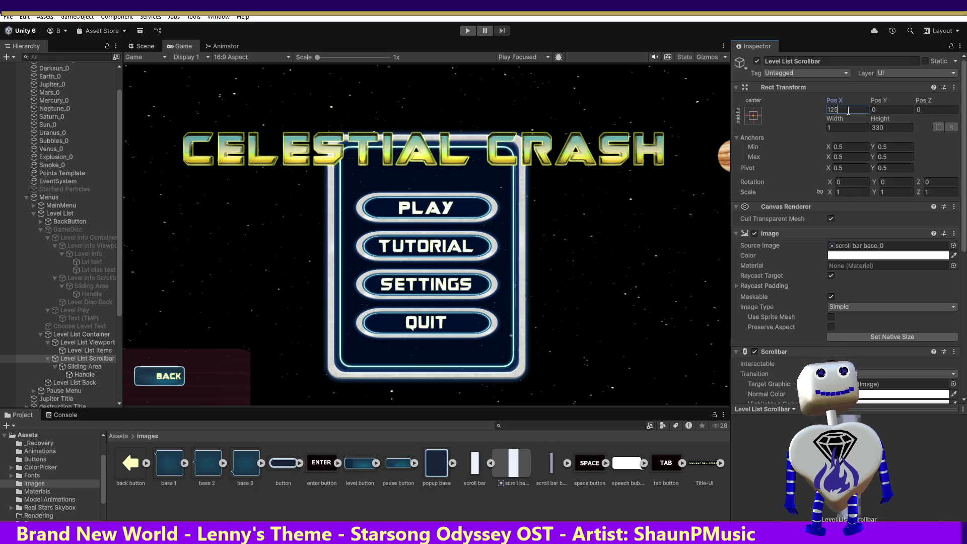
# Step: Settle the scrollbar's Pos X on 105 after trying 110, and set its height to 500
pyautogui.doubleClick(827, 109)
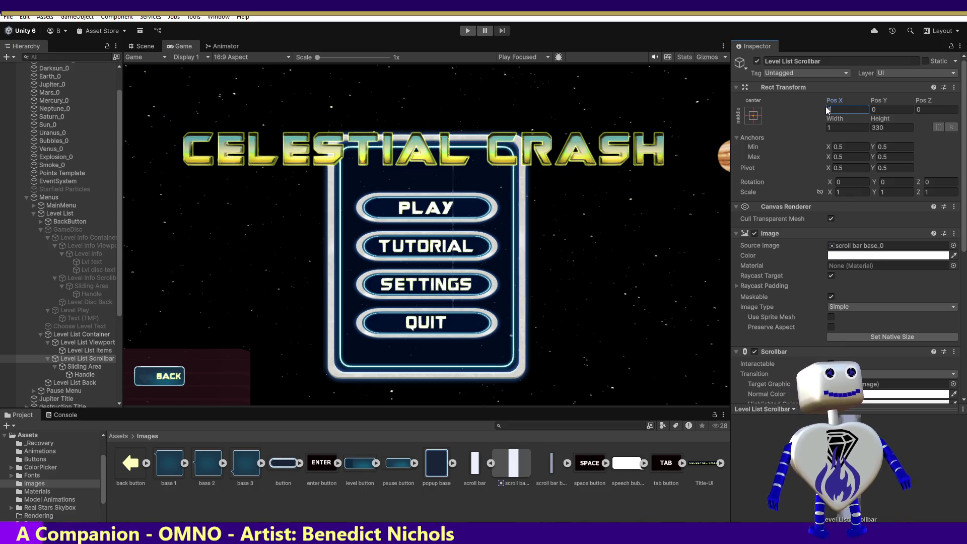
pyautogui.write('100')
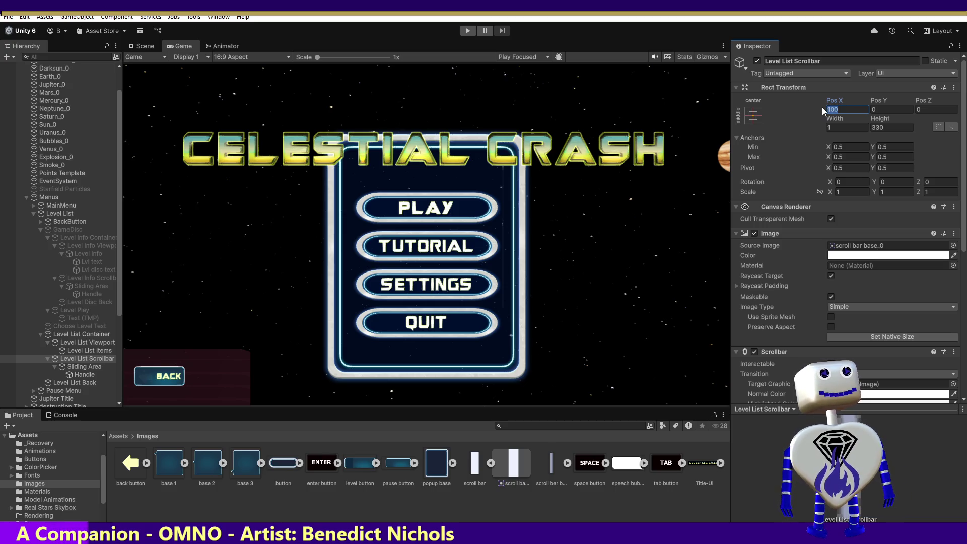
pyautogui.write('115')
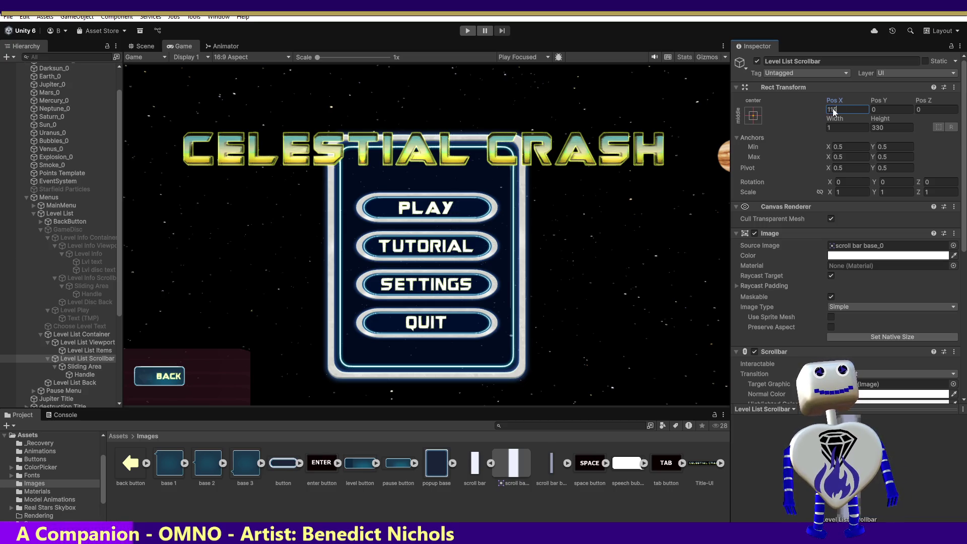
pyautogui.press('BackSpace')
pyautogui.press('BackSpace')
pyautogui.write('1')
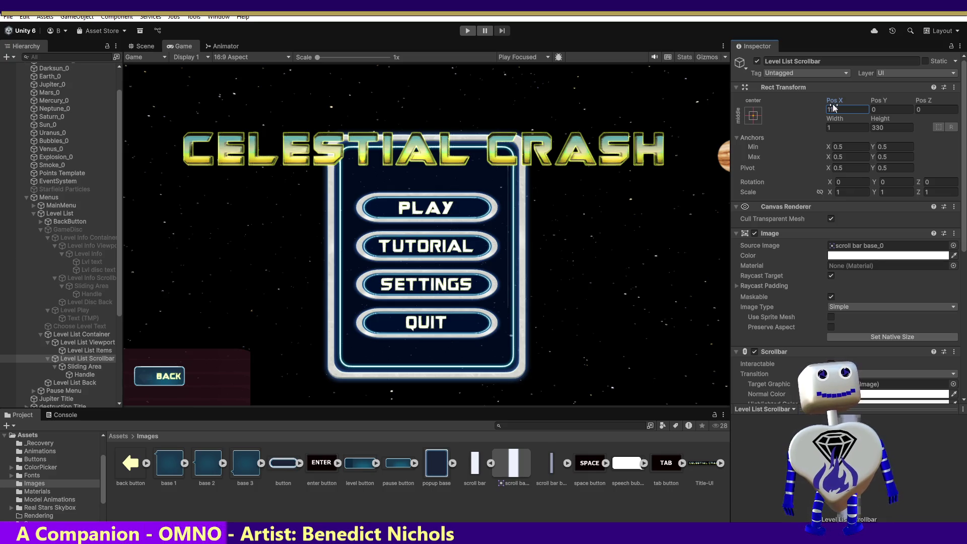
pyautogui.write('0')
pyautogui.press('Return')
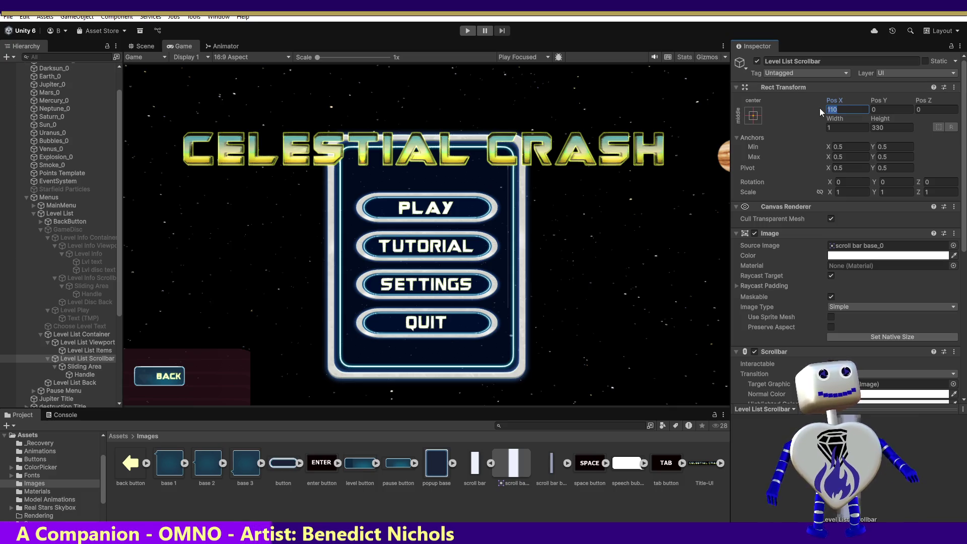
pyautogui.write('105')
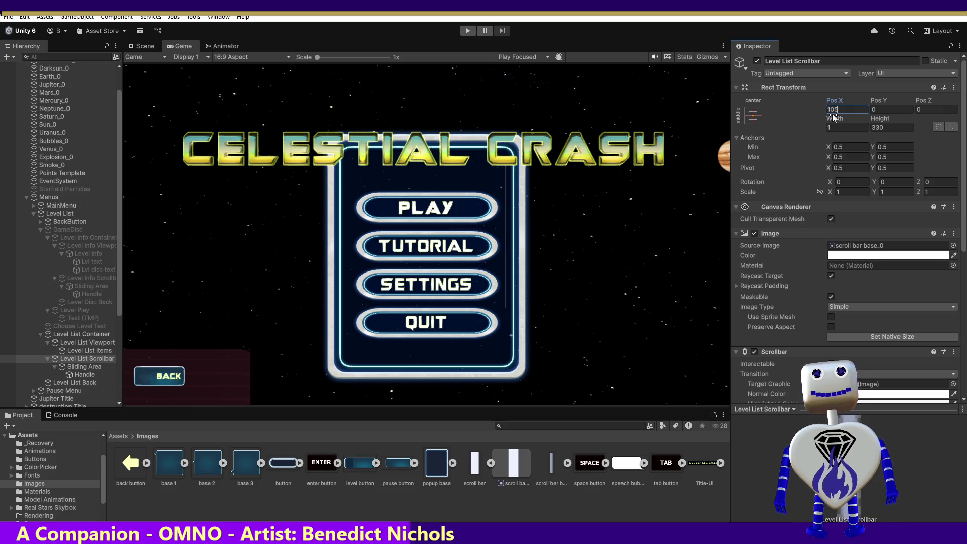
pyautogui.click(885, 120)
pyautogui.write('500')
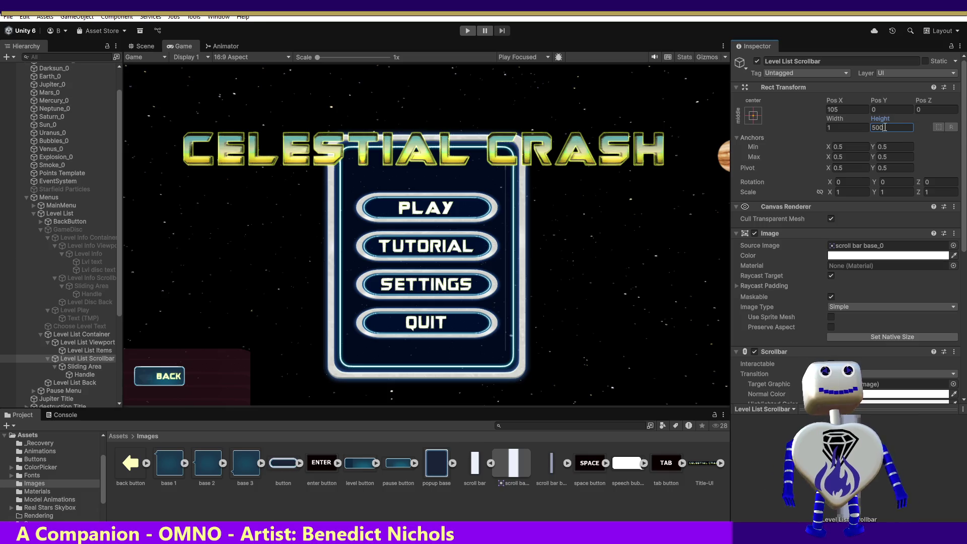
# Step: Change the Level List Scrollbar height to 475, trying 450 first
pyautogui.press('BackSpace')
pyautogui.press('BackSpace')
pyautogui.press('BackSpace')
pyautogui.write('15')
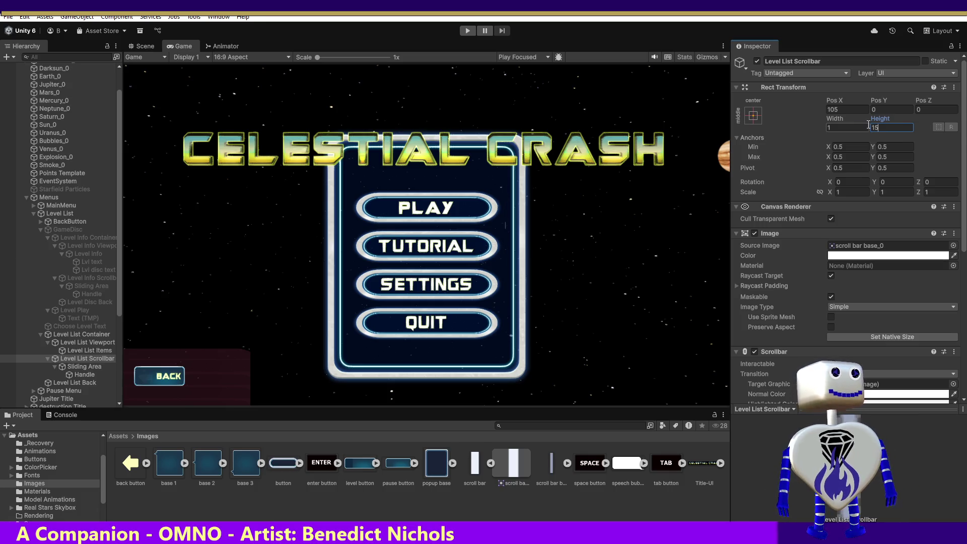
pyautogui.doubleClick(872, 126)
pyautogui.write('150')
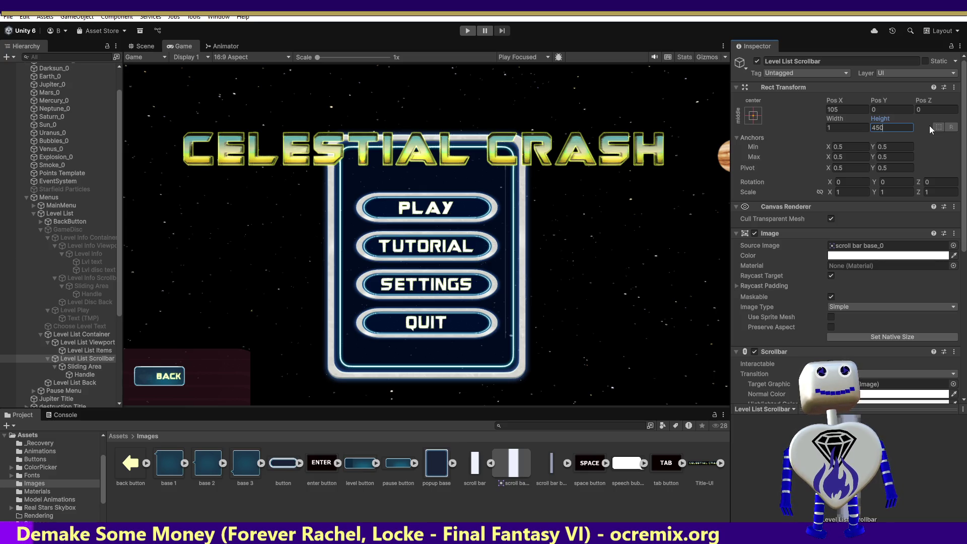
pyautogui.press('Return')
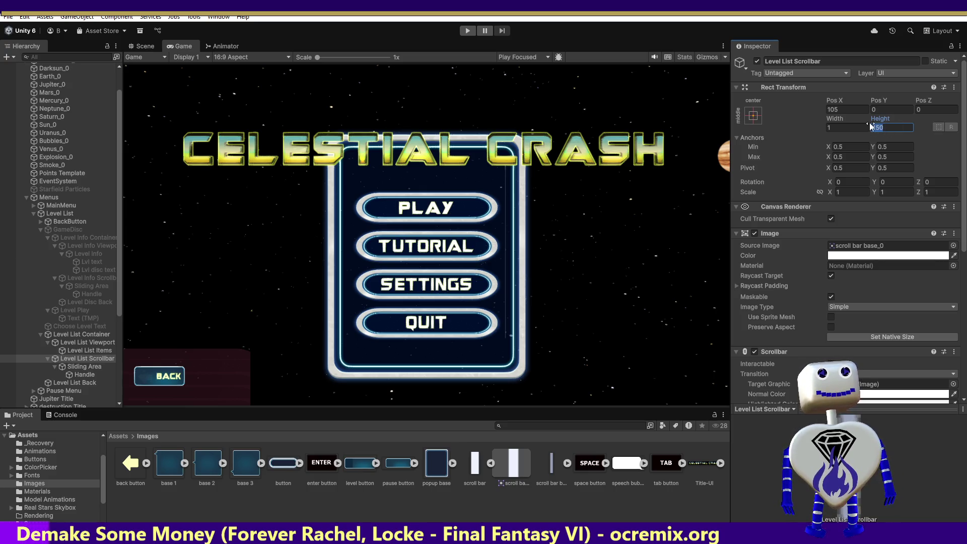
pyautogui.write('475')
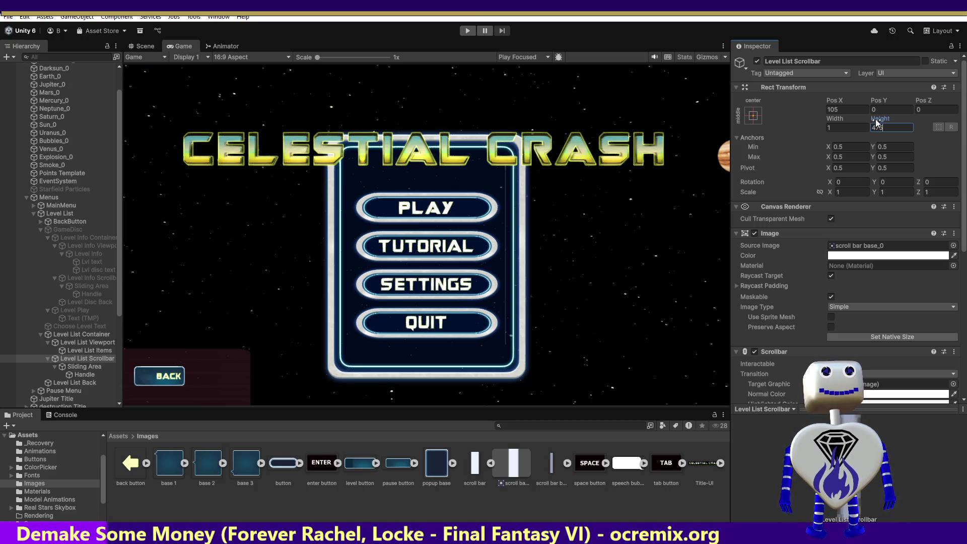
pyautogui.click(840, 129)
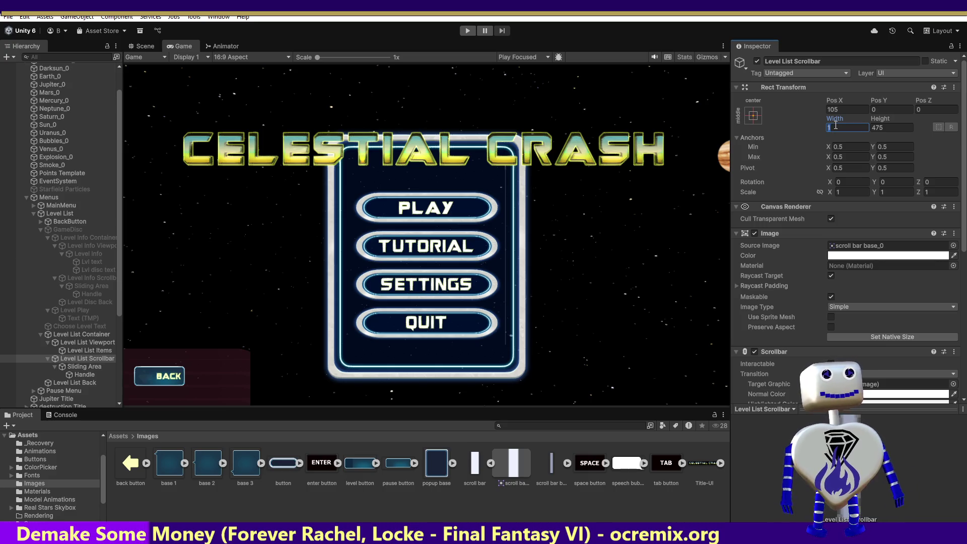
# Step: Set the scrollbar width to 3 after trying 10 and 5, then select Sliding Area
pyautogui.write('10')
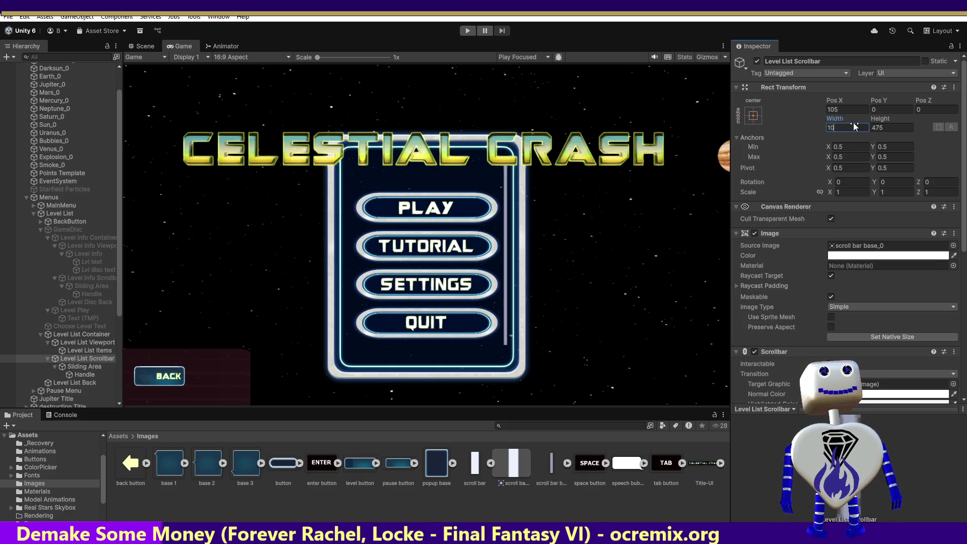
pyautogui.press('BackSpace')
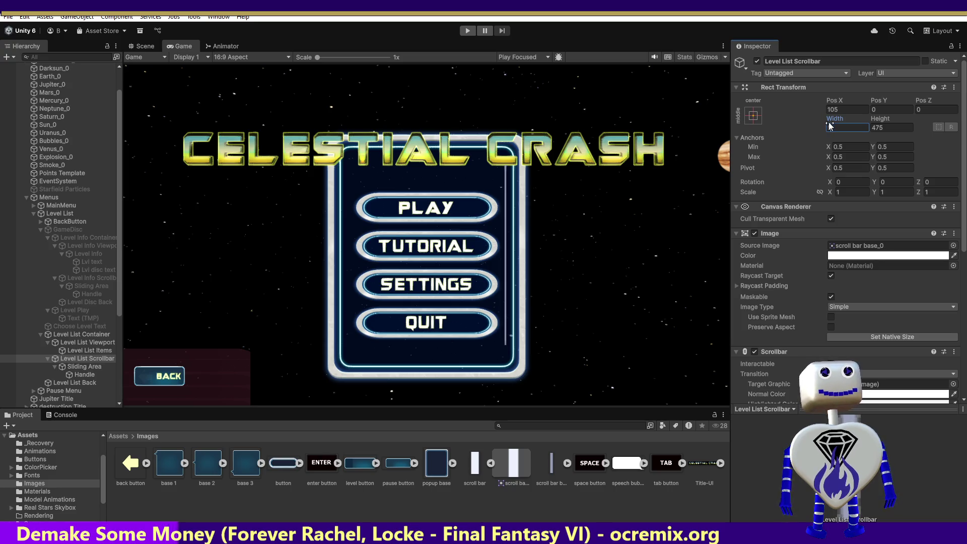
pyautogui.write('5')
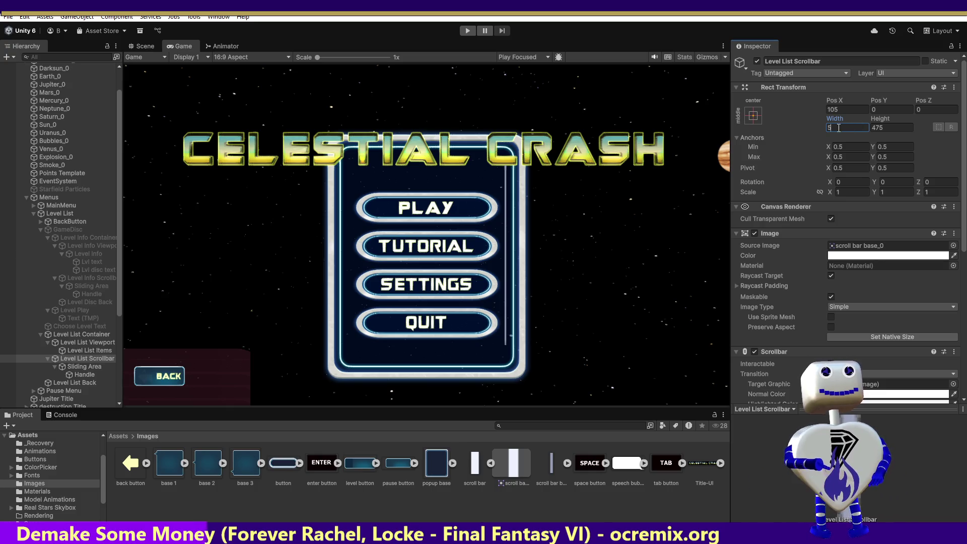
pyautogui.press('BackSpace')
pyautogui.write('3')
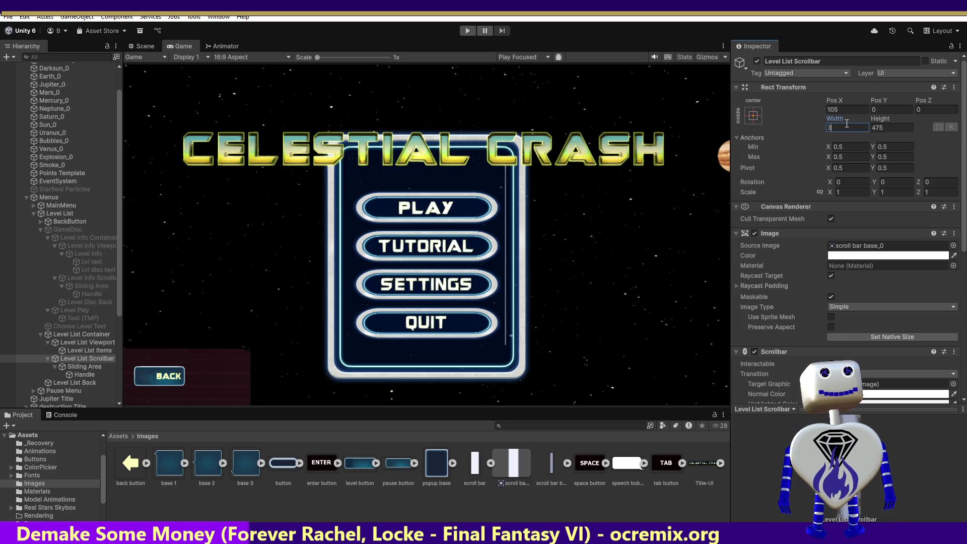
pyautogui.click(93, 367)
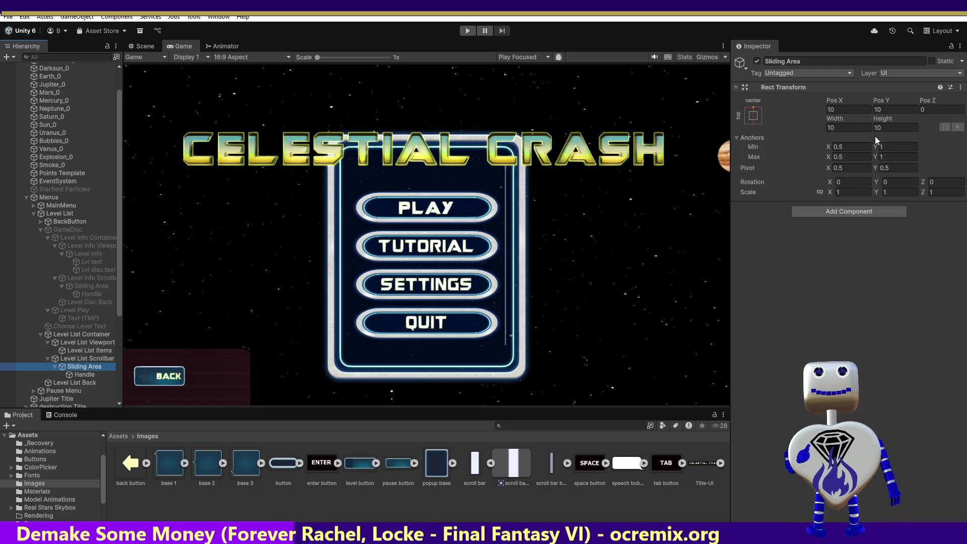
# Step: Edit the Sliding Area's Pos X and Pos Y but leave both at 10
pyautogui.click(836, 109)
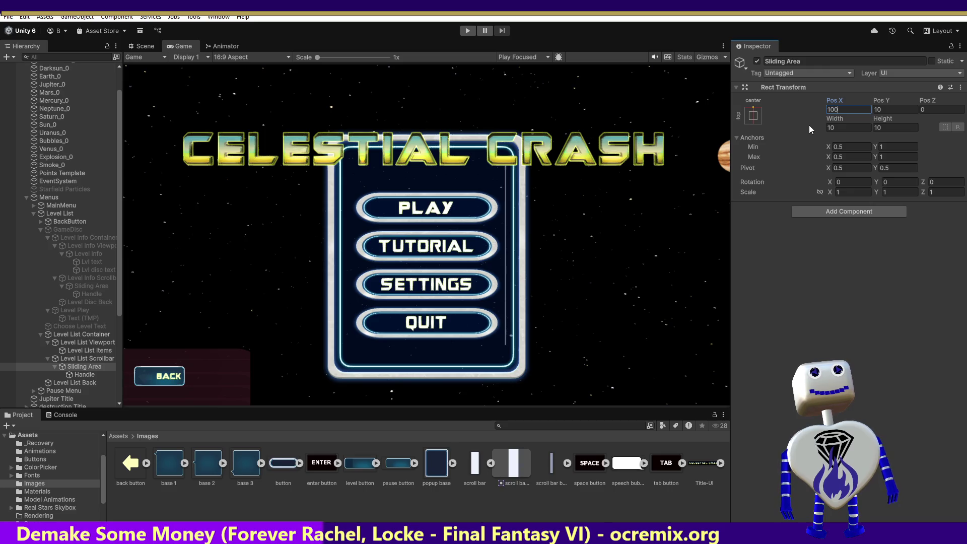
pyautogui.write('0')
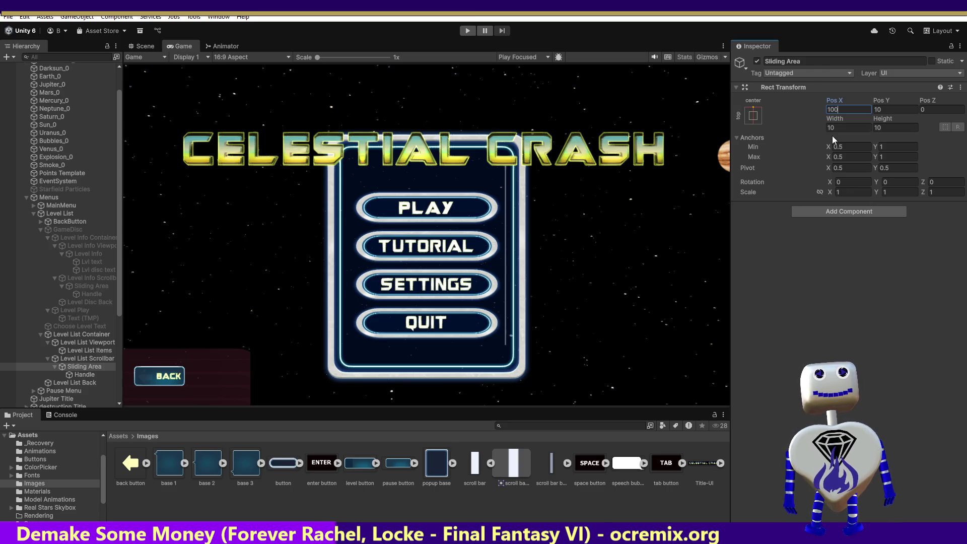
pyautogui.press('BackSpace')
pyautogui.click(883, 110)
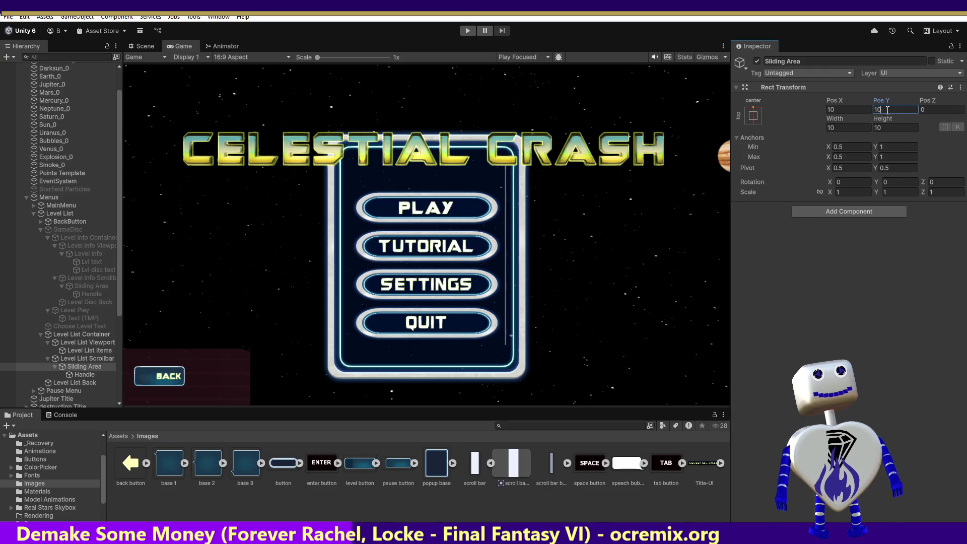
pyautogui.write('100')
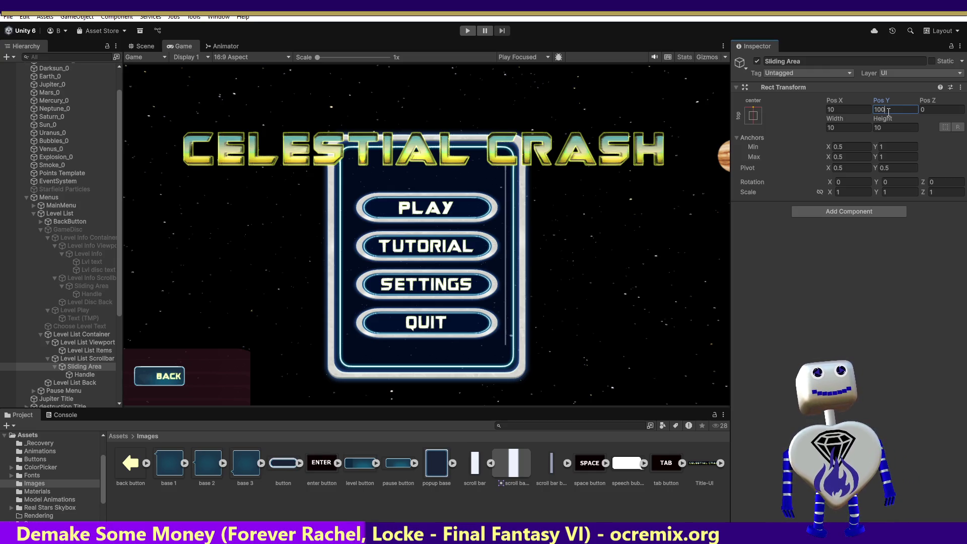
pyautogui.press('Return')
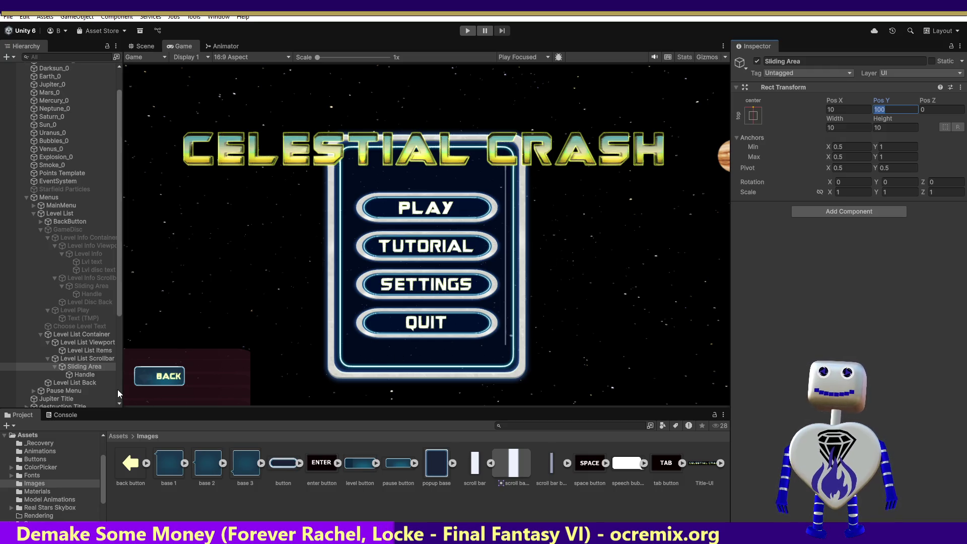
pyautogui.write('1')
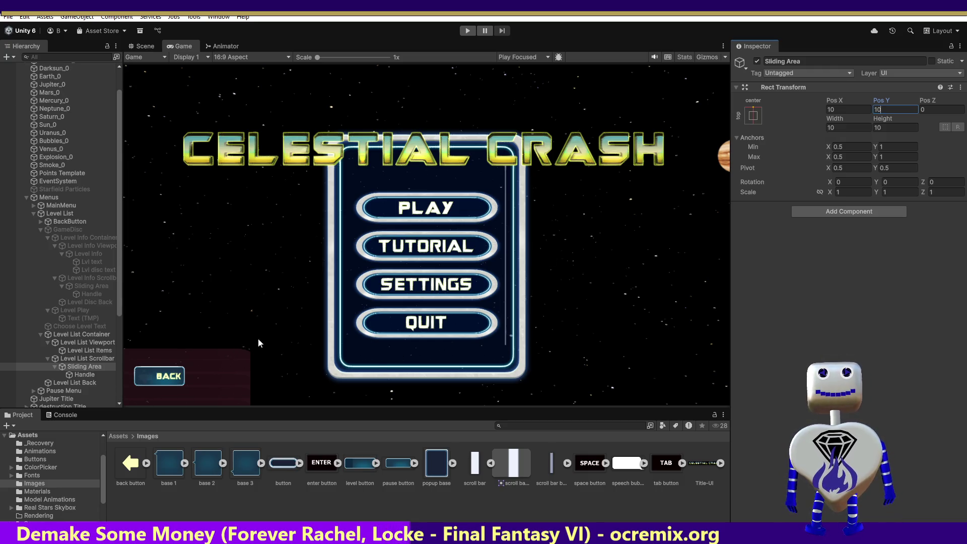
pyautogui.click(84, 375)
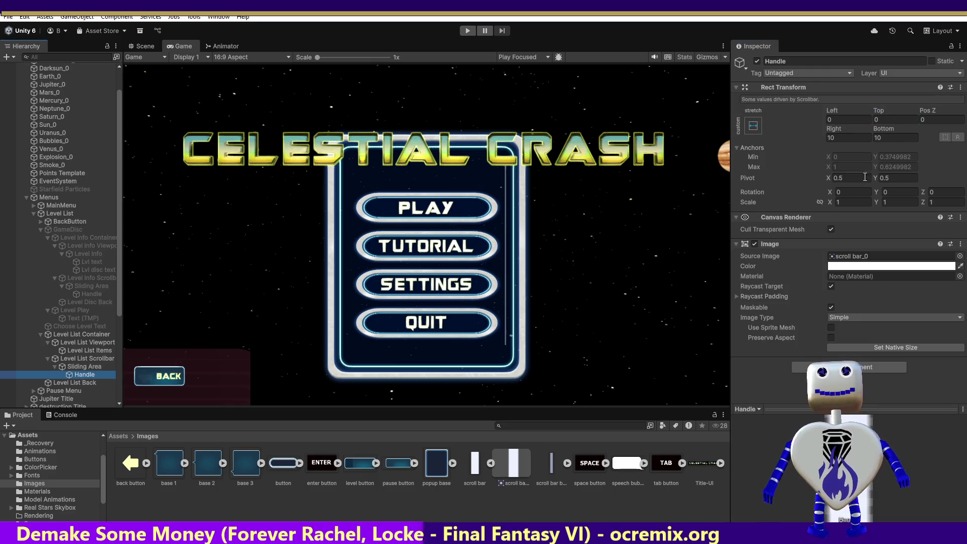
# Step: Set the level list Handle's Top offset to 50 and its Bottom and Right to -10
pyautogui.click(830, 120)
pyautogui.write('5')
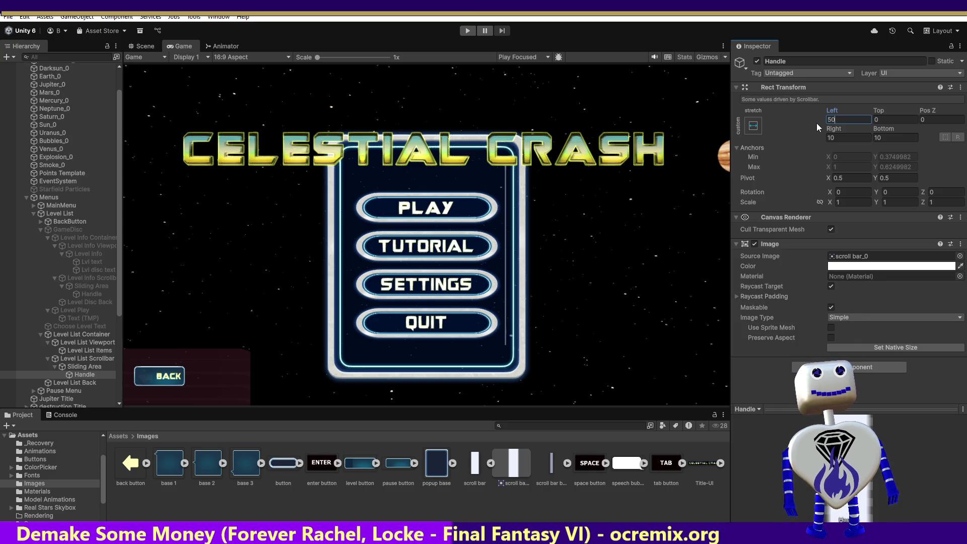
pyautogui.write('0')
pyautogui.press('Tab')
pyautogui.write('50')
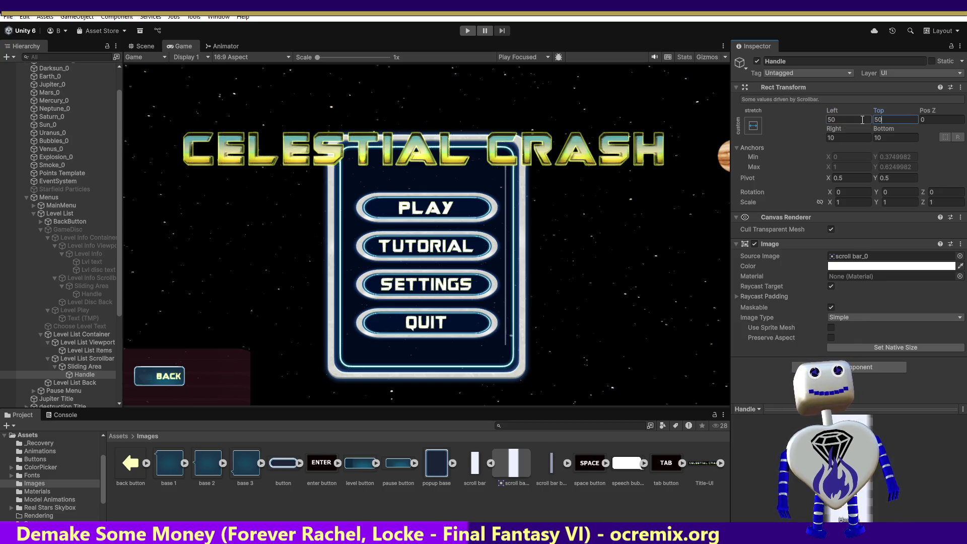
pyautogui.click(825, 120)
pyautogui.write('0')
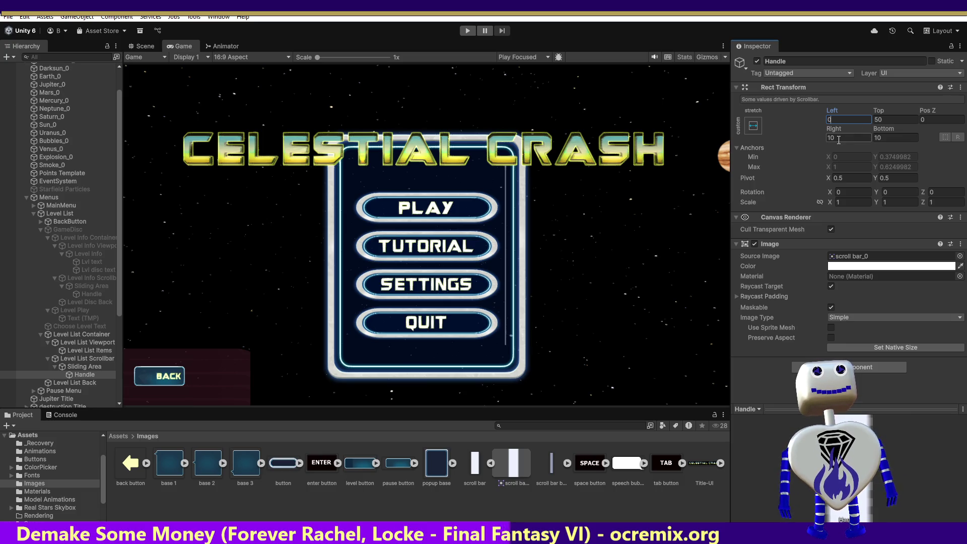
pyautogui.click(884, 135)
pyautogui.write('6.59')
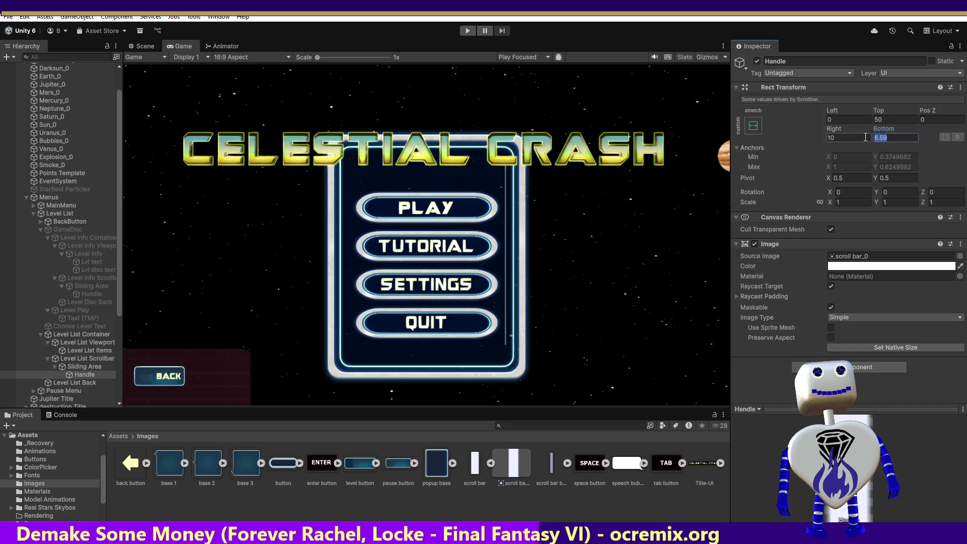
pyautogui.press('BackSpace')
pyautogui.press('BackSpace')
pyautogui.press('BackSpace')
pyautogui.write('-10')
pyautogui.click(831, 138)
pyautogui.write('-')
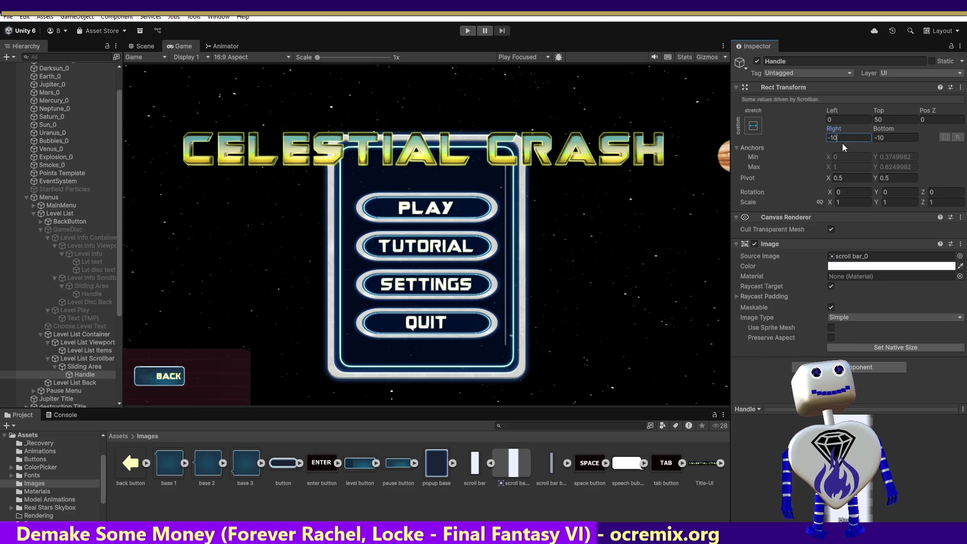
# Step: Set the Handle's Left offset to 5, then compare with the Level Info Scrollbar's Handle
pyautogui.click(836, 119)
pyautogui.write('10')
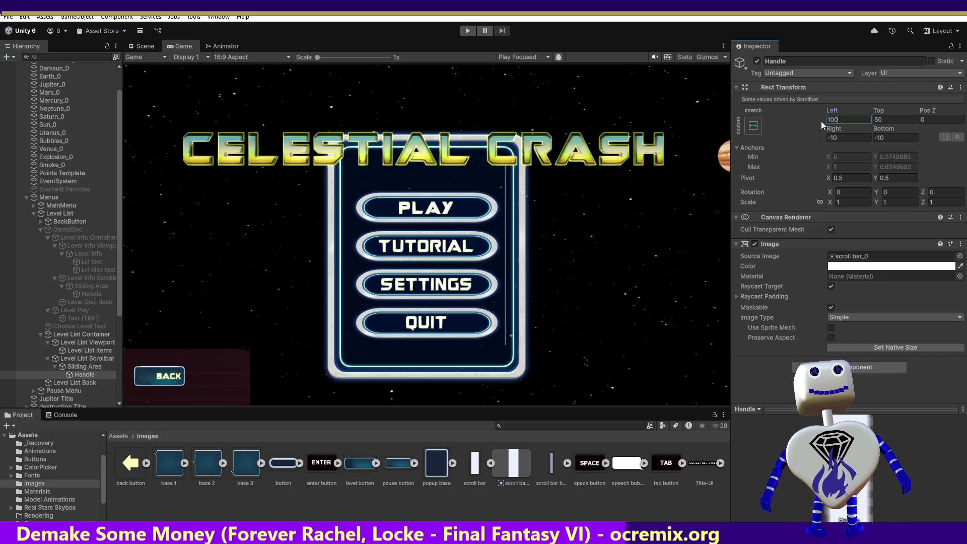
pyautogui.write('0')
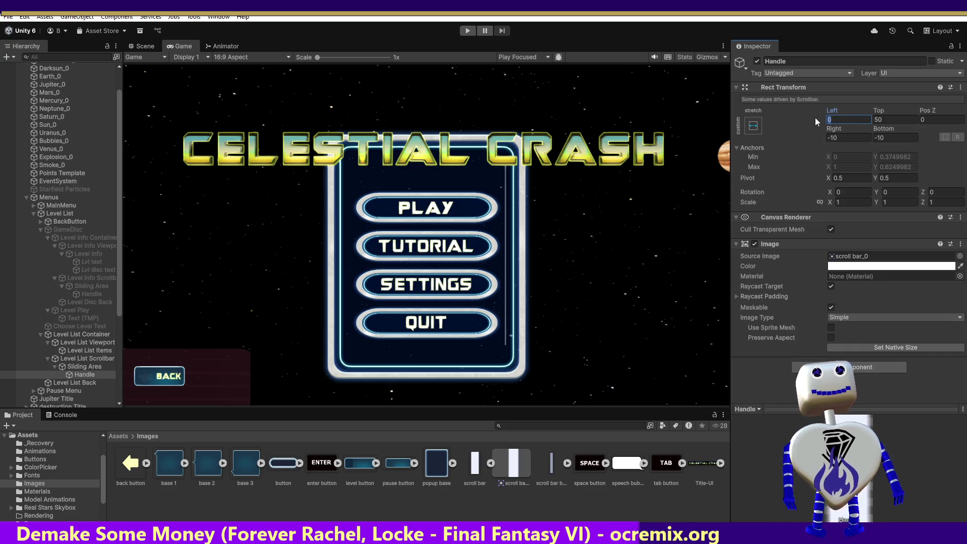
pyautogui.write('-10')
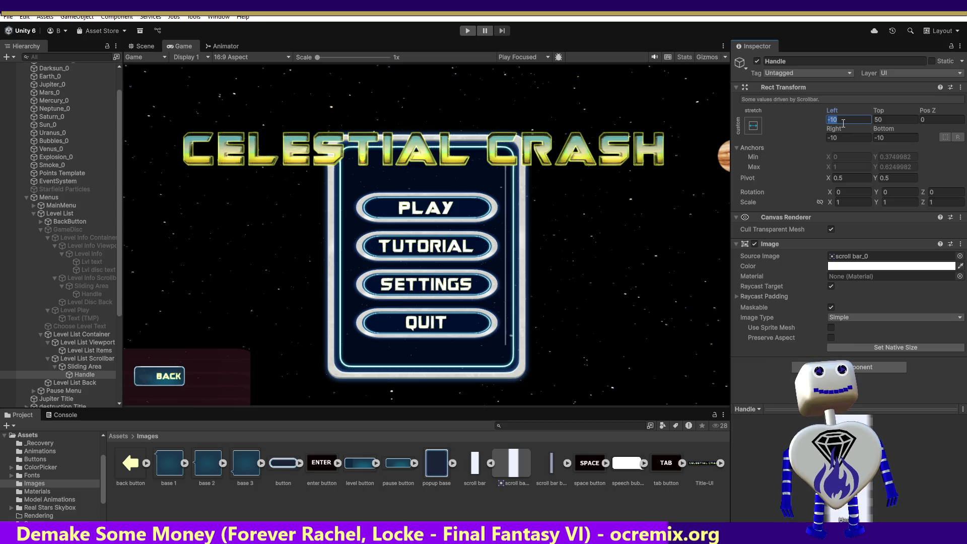
pyautogui.write('1')
pyautogui.press('BackSpace')
pyautogui.write('5')
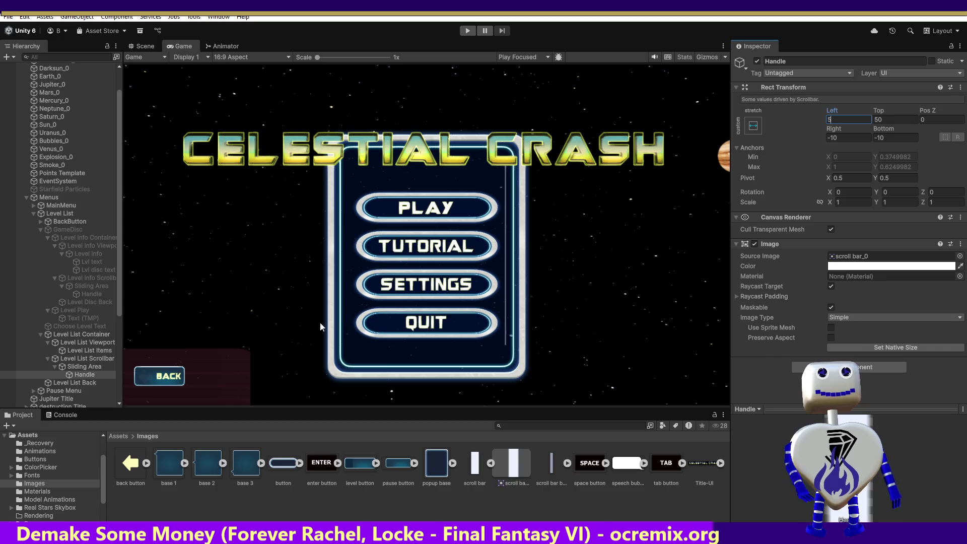
pyautogui.click(99, 293)
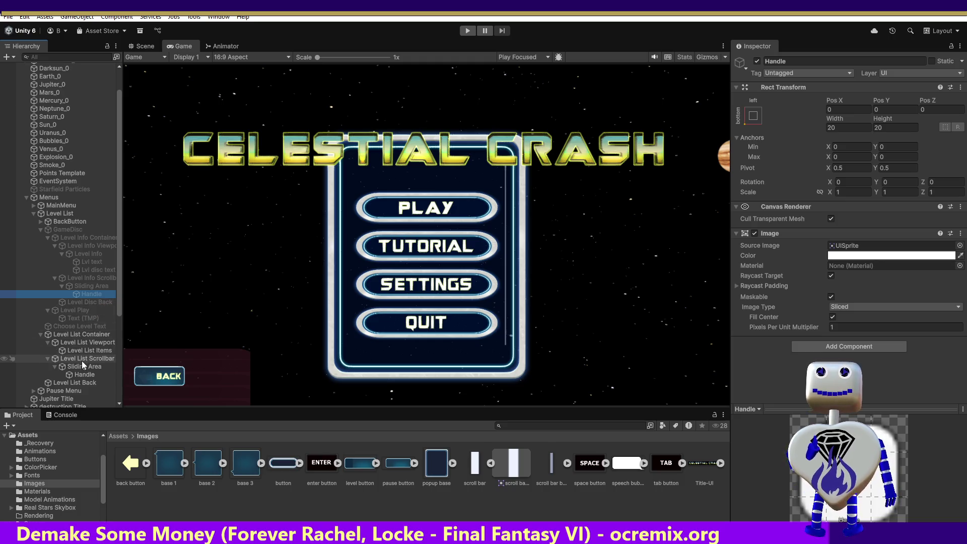
pyautogui.click(83, 374)
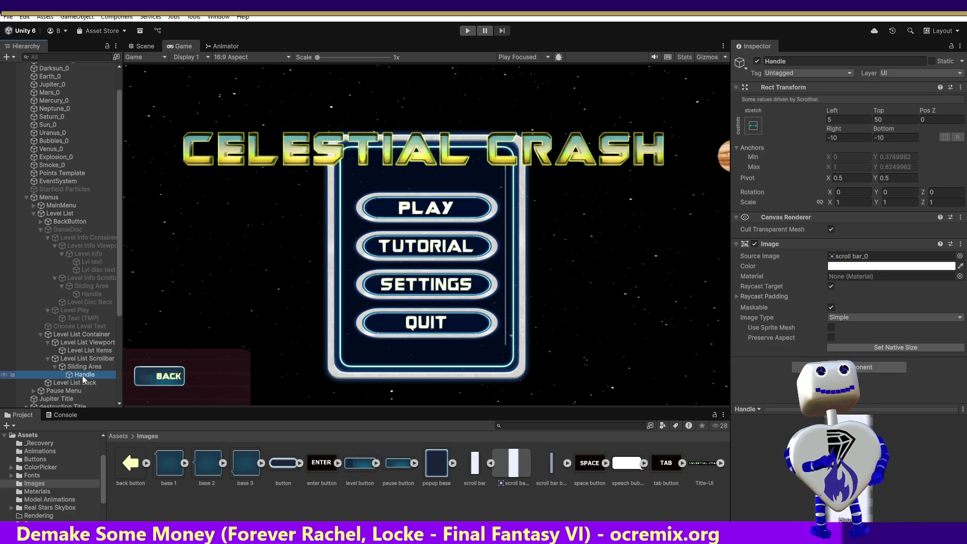
# Step: After comparing with the Level Info Handle, anchor the level list Handle bottom-left
pyautogui.click(93, 294)
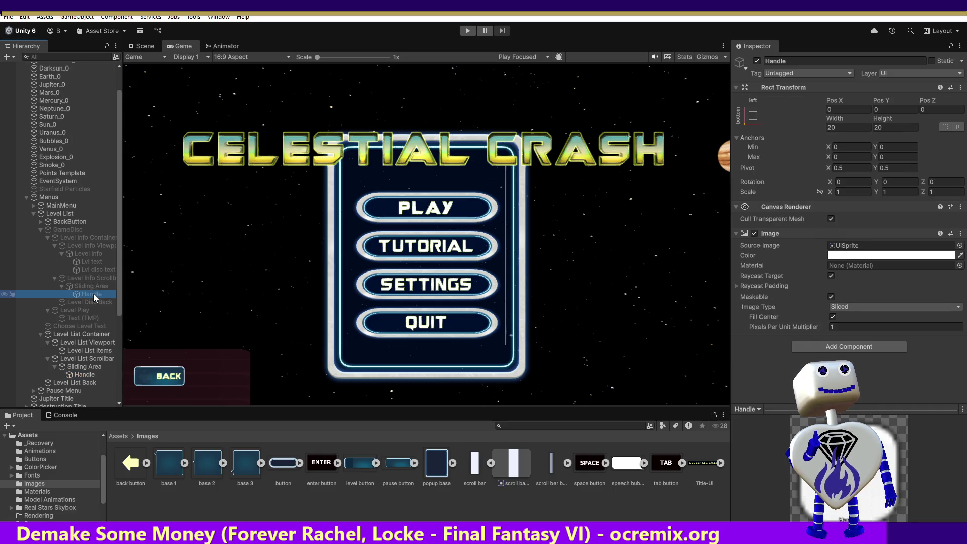
pyautogui.click(77, 374)
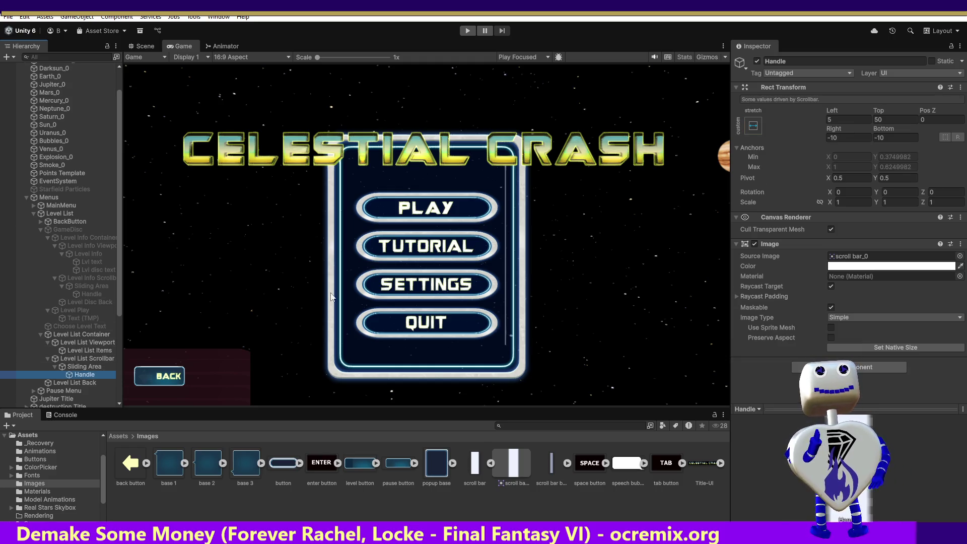
pyautogui.click(751, 128)
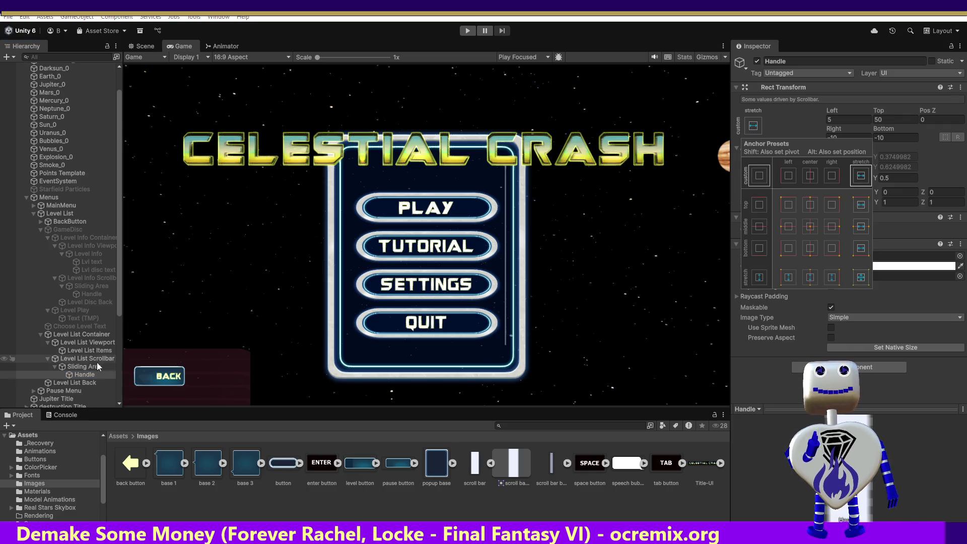
pyautogui.click(89, 292)
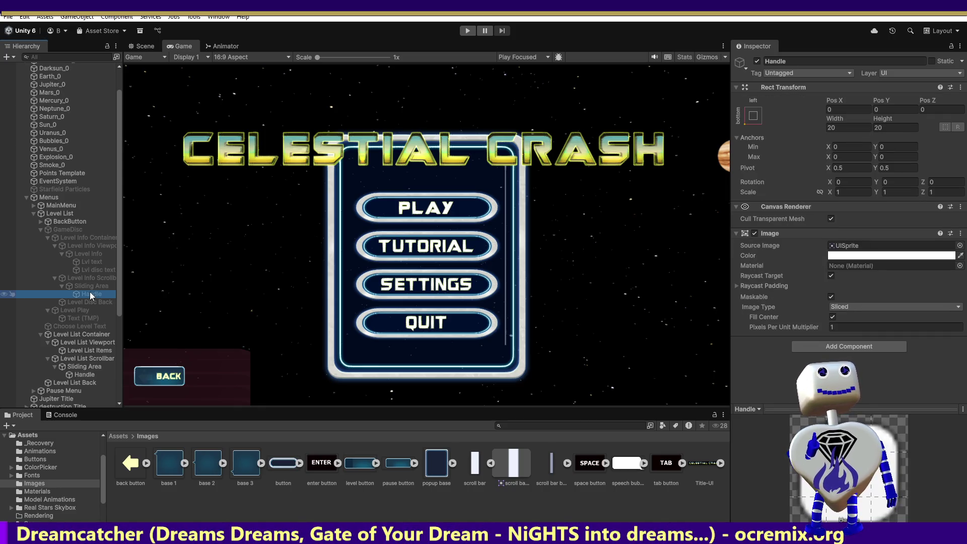
pyautogui.click(84, 374)
pyautogui.click(754, 127)
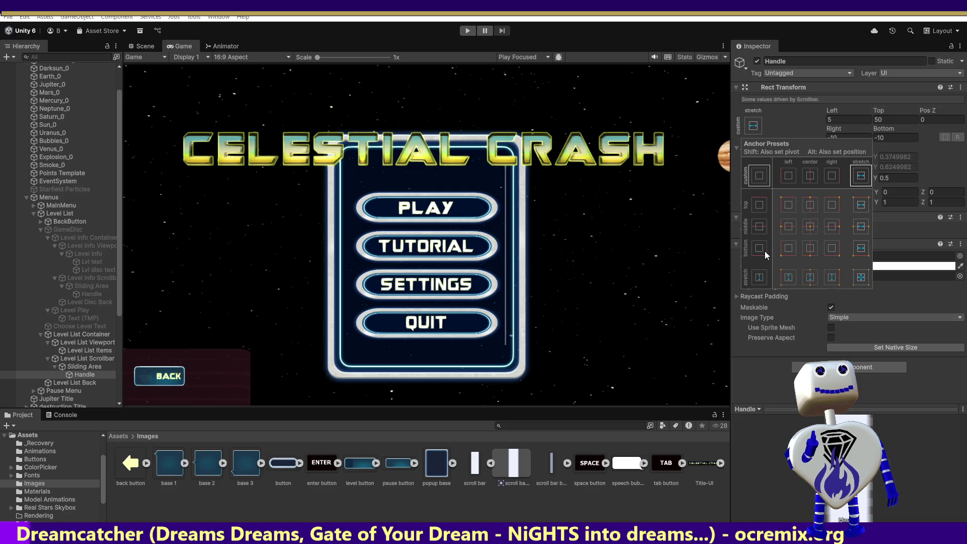
pyautogui.click(787, 252)
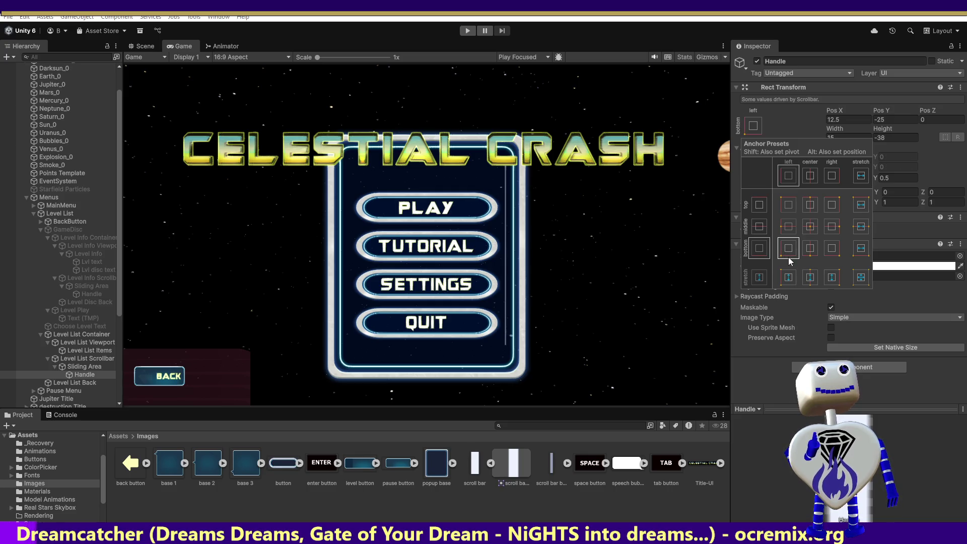
# Step: Try a Handle position of 10, 10, then compare with the Level Info Scrollbar's Handle
pyautogui.click(857, 122)
pyautogui.click(856, 122)
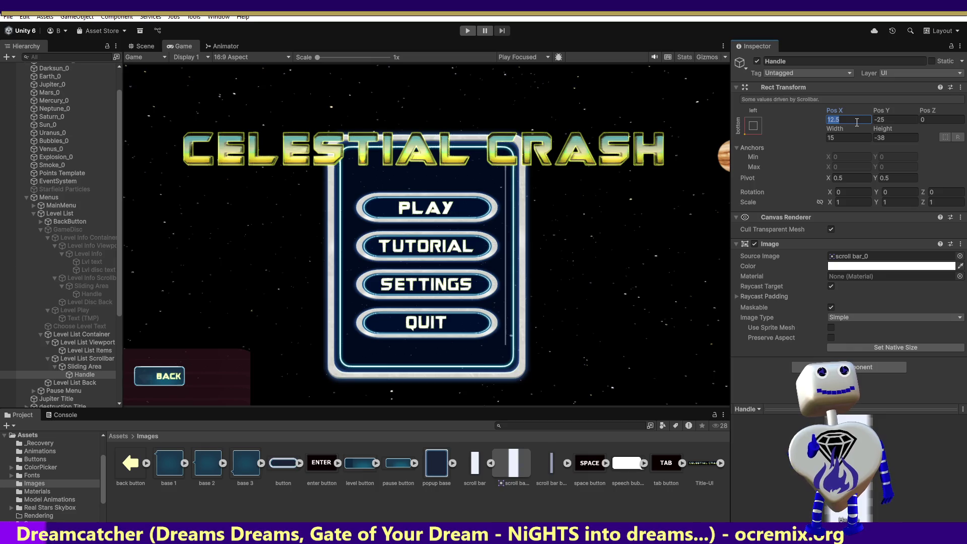
pyautogui.write('10')
pyautogui.press('Tab')
pyautogui.write('10')
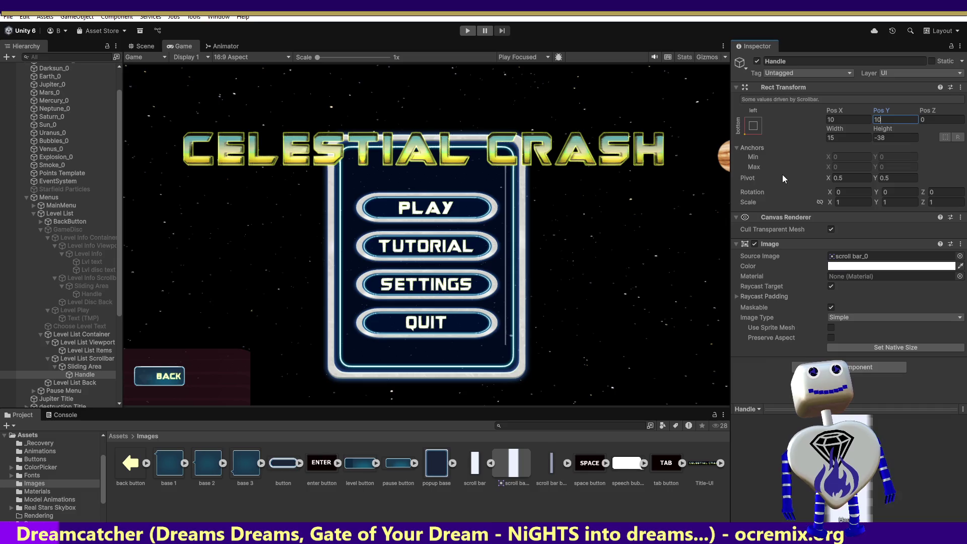
pyautogui.click(836, 137)
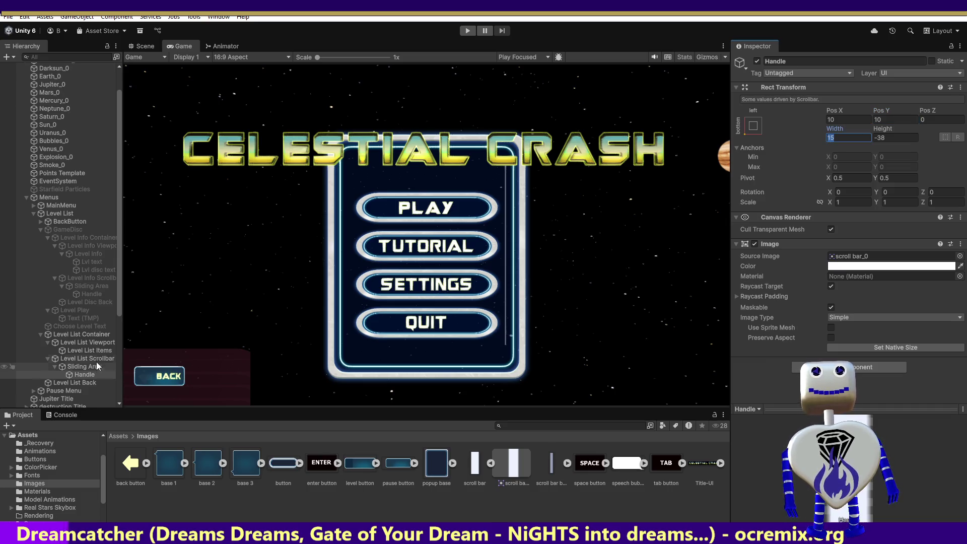
pyautogui.click(84, 294)
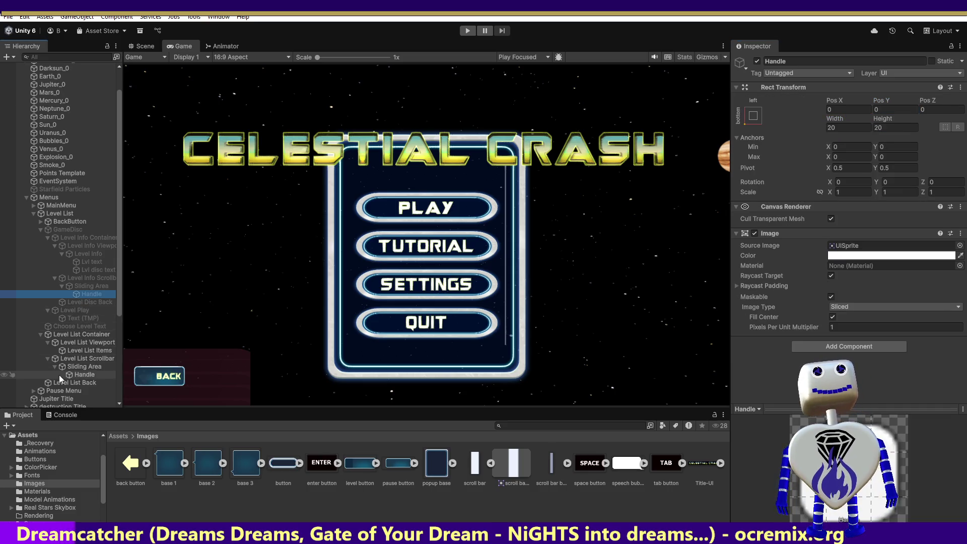
pyautogui.click(79, 375)
# Step: Set the Handle position to 0, 0 and try width 20 and height 100
pyautogui.click(848, 119)
pyautogui.write('0')
pyautogui.click(892, 119)
pyautogui.write('0')
pyautogui.moveTo(845, 132); pyautogui.dragTo(806, 137)
pyautogui.write('20')
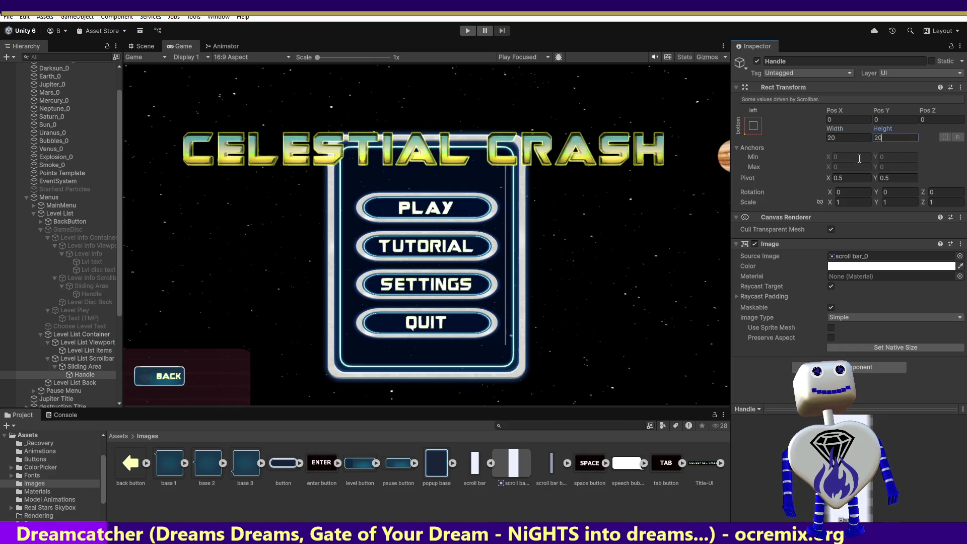
pyautogui.click(844, 137)
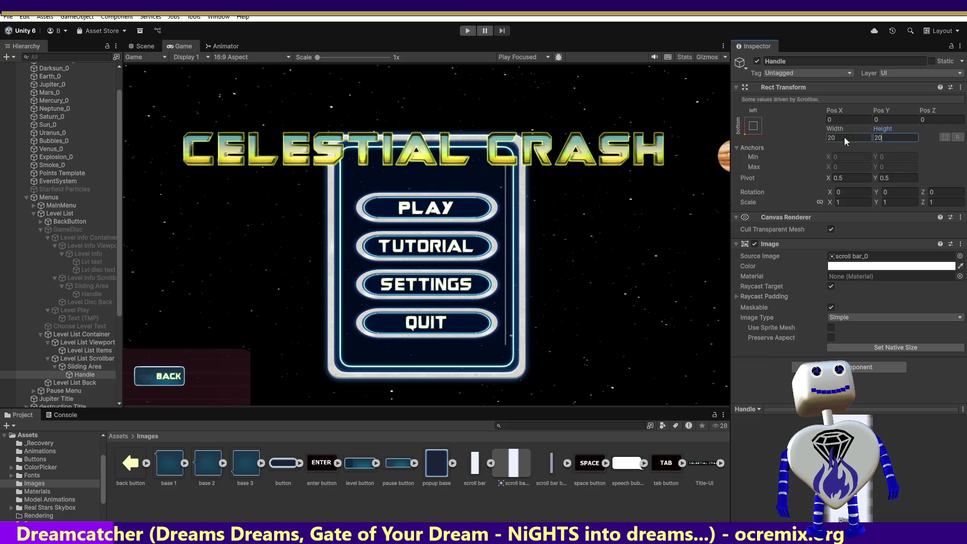
pyautogui.write('100')
pyautogui.click(898, 137)
pyautogui.write('100')
# Step: Retype the Handle's horizontal and vertical positions, resetting Pos Y to 0
pyautogui.click(839, 119)
pyautogui.write('1')
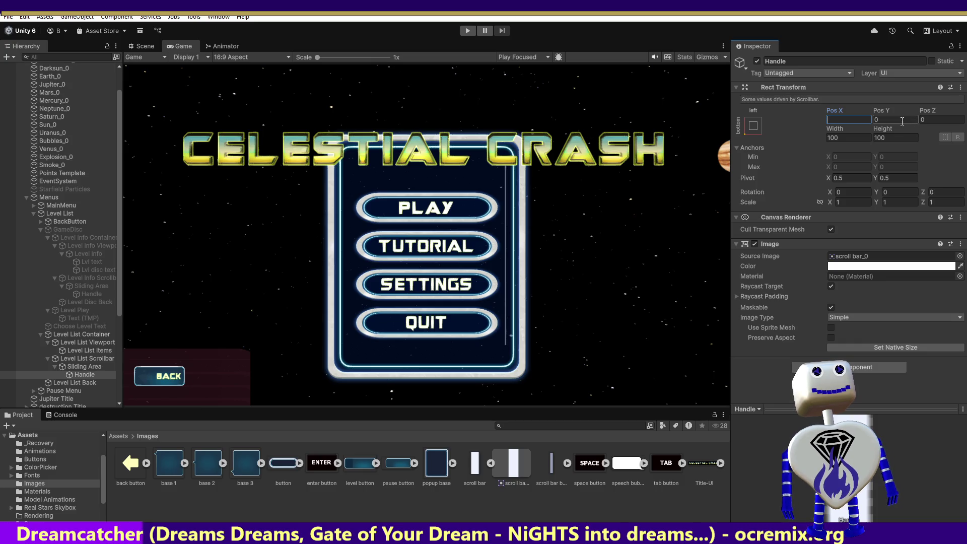
pyautogui.write('0')
pyautogui.click(878, 117)
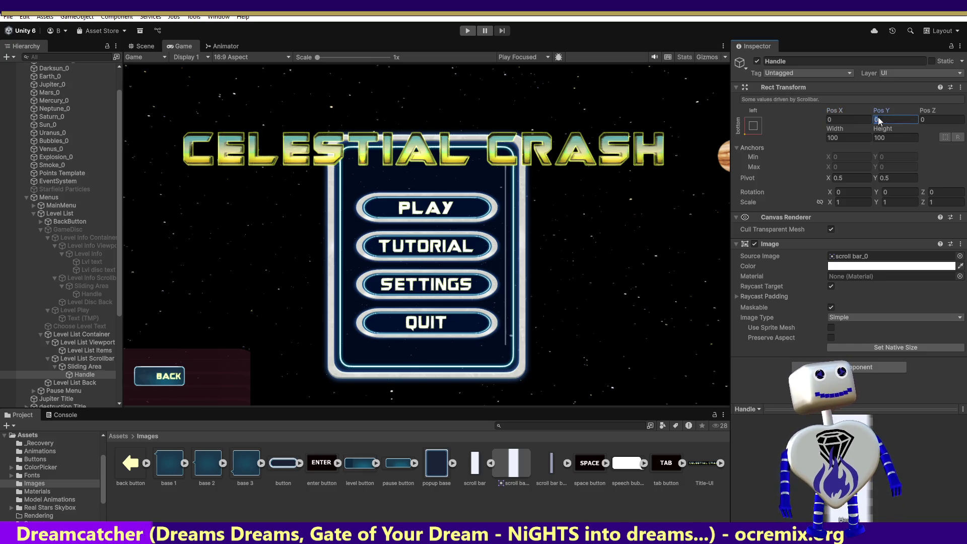
pyautogui.write('100')
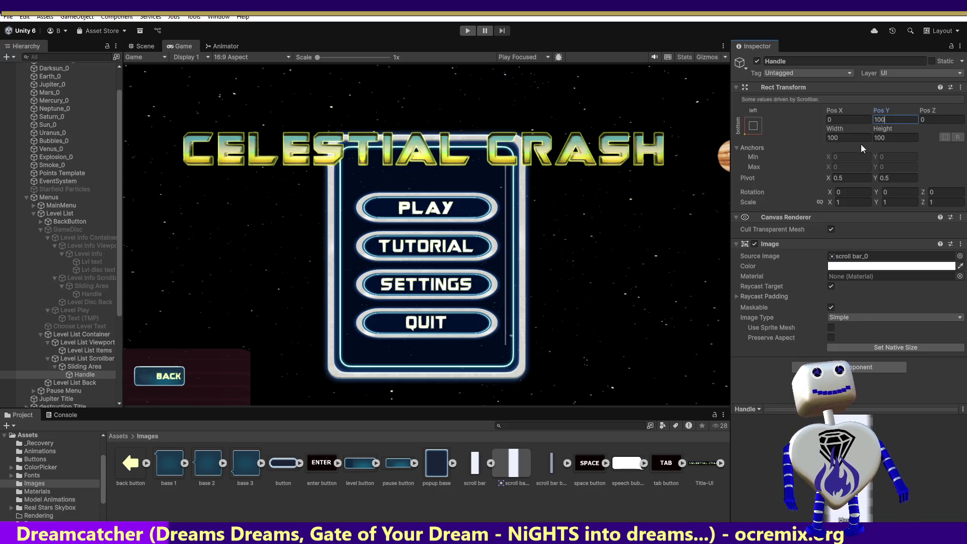
pyautogui.press('BackSpace')
pyautogui.press('BackSpace')
pyautogui.press('BackSpace')
pyautogui.write('0')
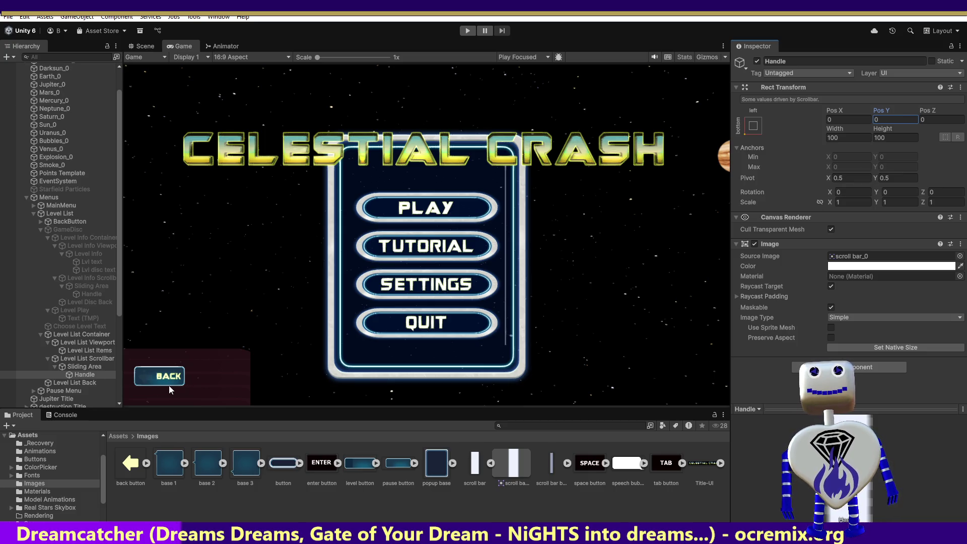
# Step: Check the Level Info Handle's size, then make the level list Handle 20 by 20
pyautogui.click(91, 294)
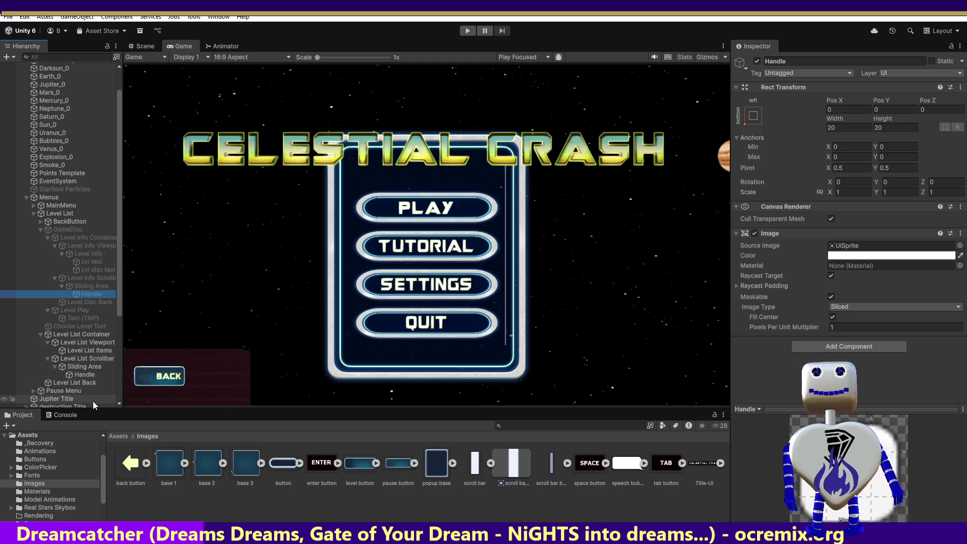
pyautogui.click(87, 375)
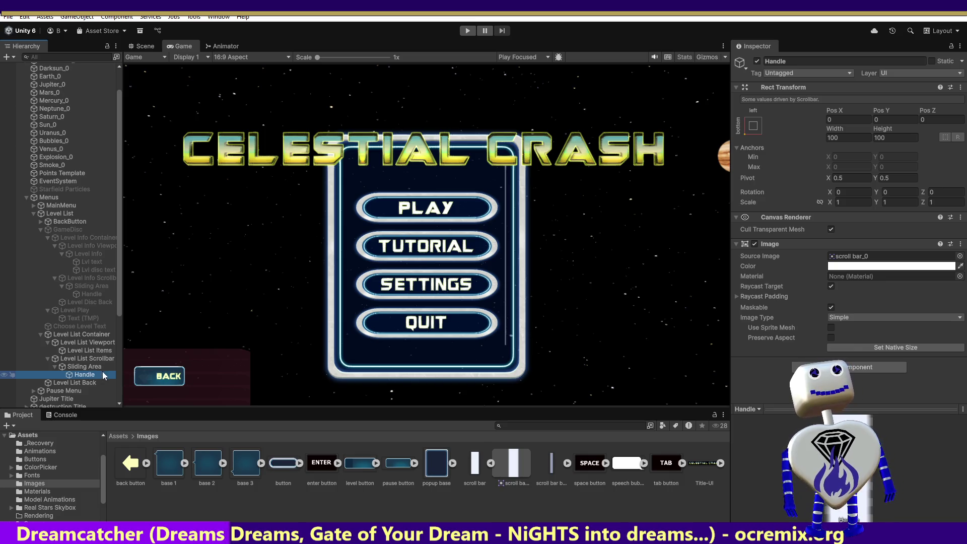
pyautogui.click(835, 139)
pyautogui.write('20')
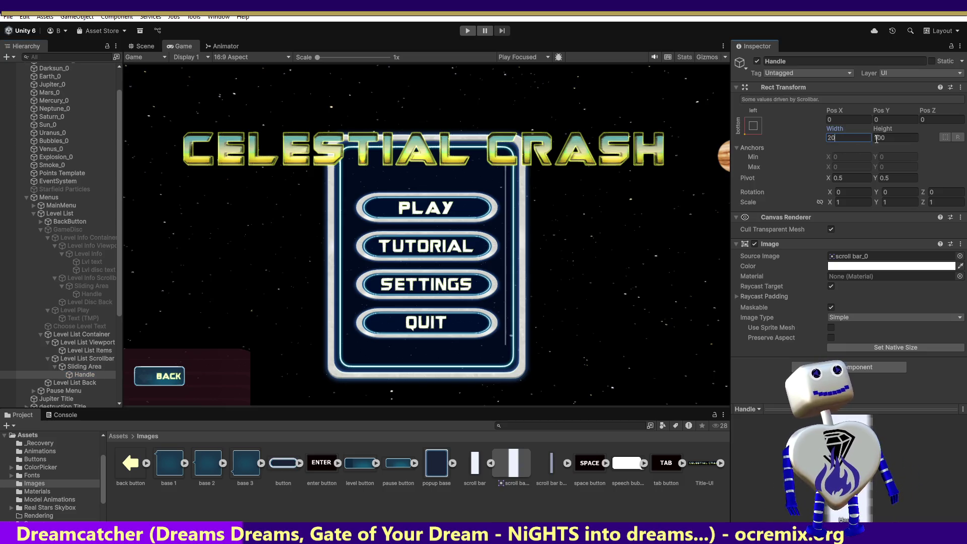
pyautogui.click(881, 138)
pyautogui.write('20')
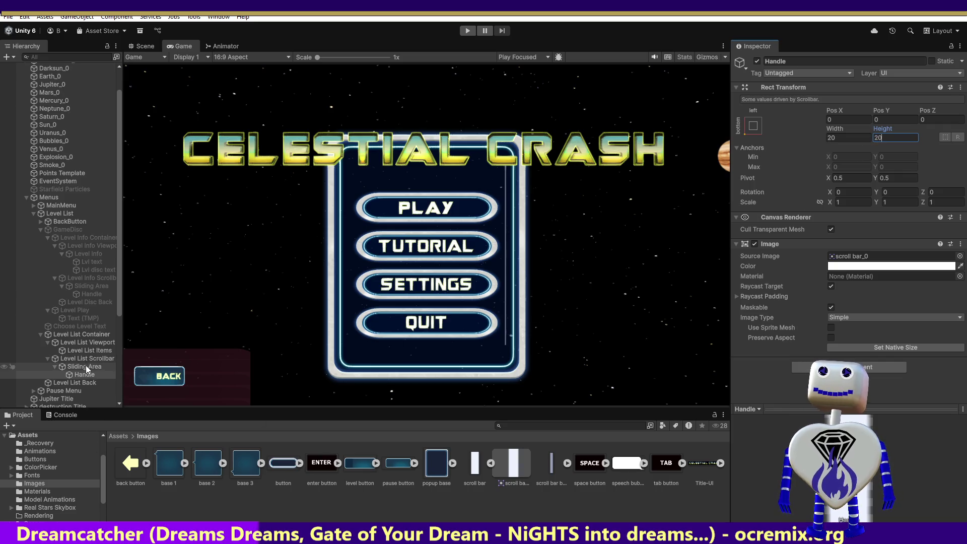
pyautogui.click(85, 368)
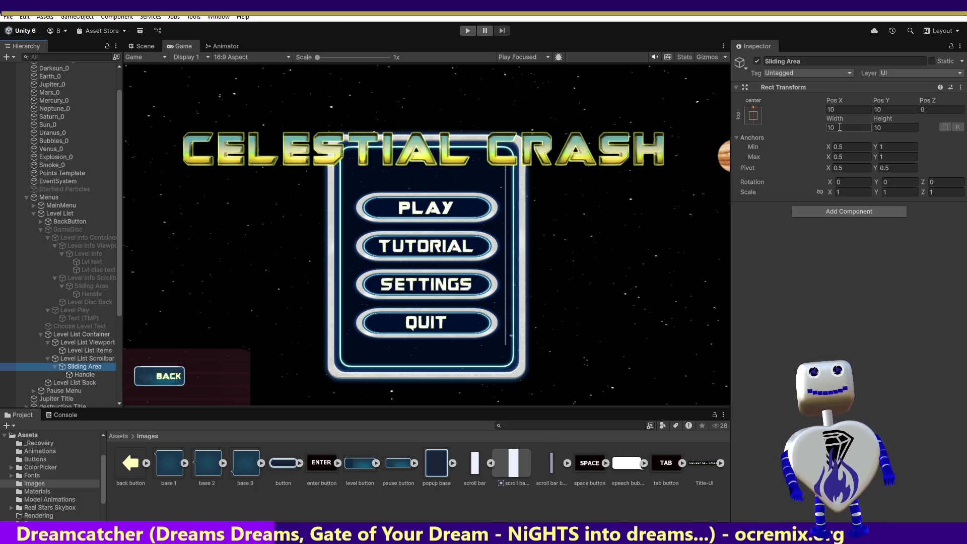
# Step: Check the Level Info Sliding Area, then give the level list Sliding Area the stretch/stretch anchor
pyautogui.click(84, 285)
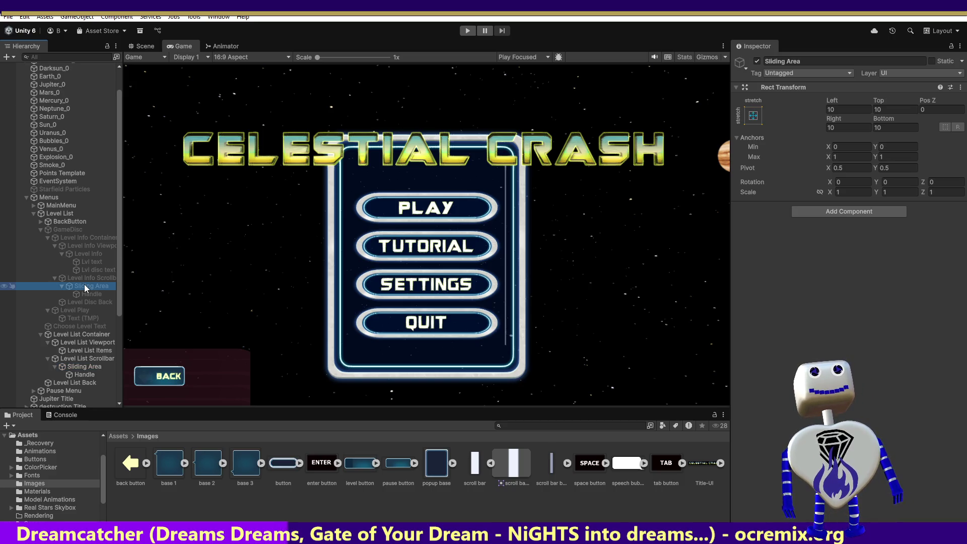
pyautogui.click(73, 366)
pyautogui.click(752, 116)
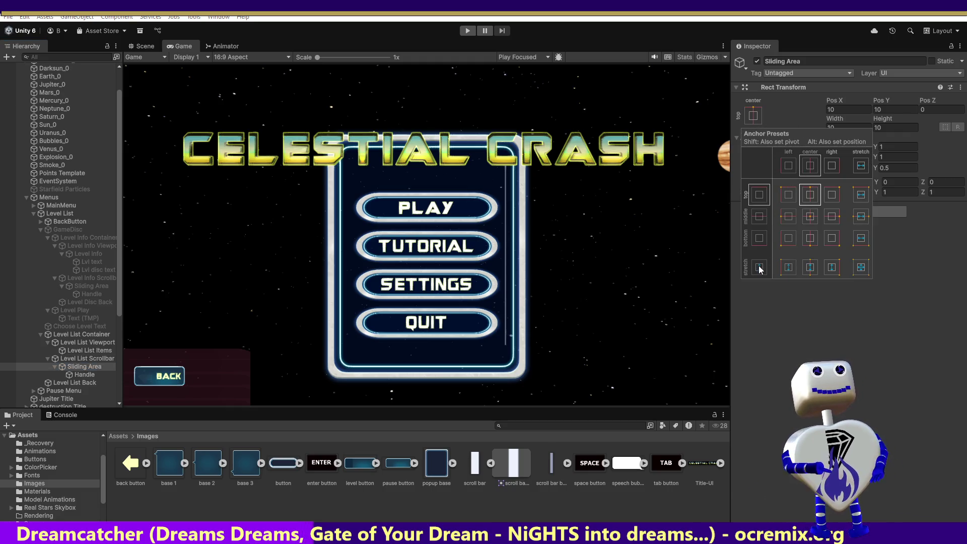
pyautogui.click(862, 267)
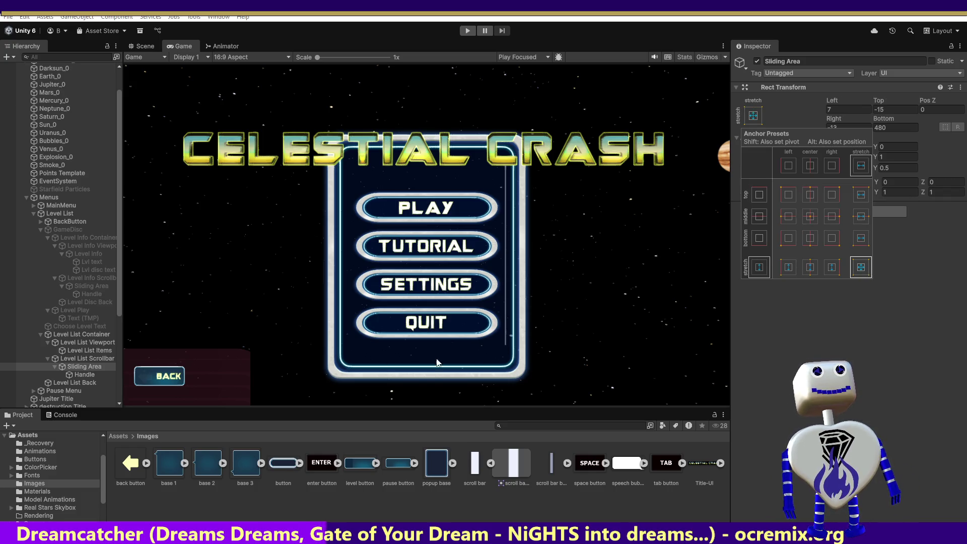
# Step: Set the Sliding Area's Left, Top, Right and Bottom offsets all to 10
pyautogui.click(90, 285)
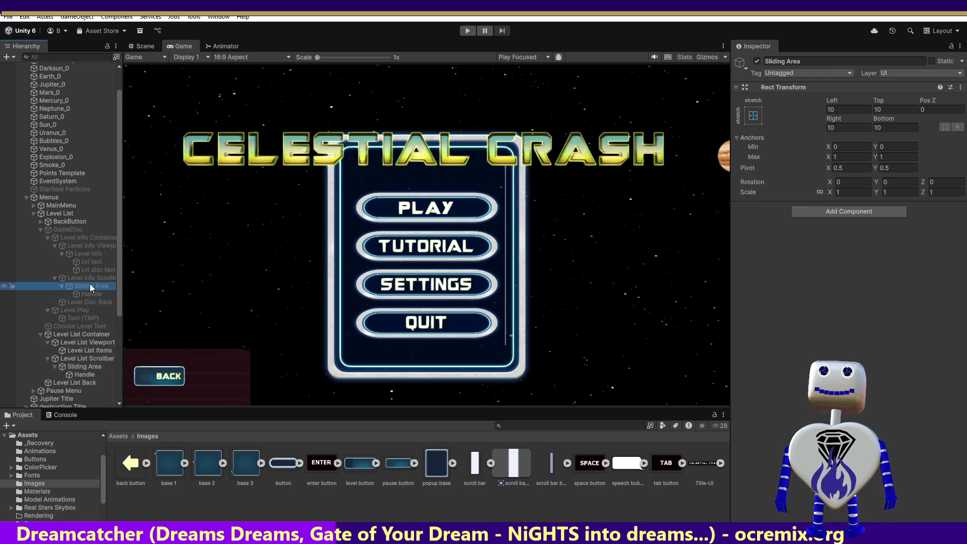
pyautogui.click(81, 367)
pyautogui.click(833, 110)
pyautogui.write('10')
pyautogui.press('Tab')
pyautogui.write('10')
pyautogui.click(841, 127)
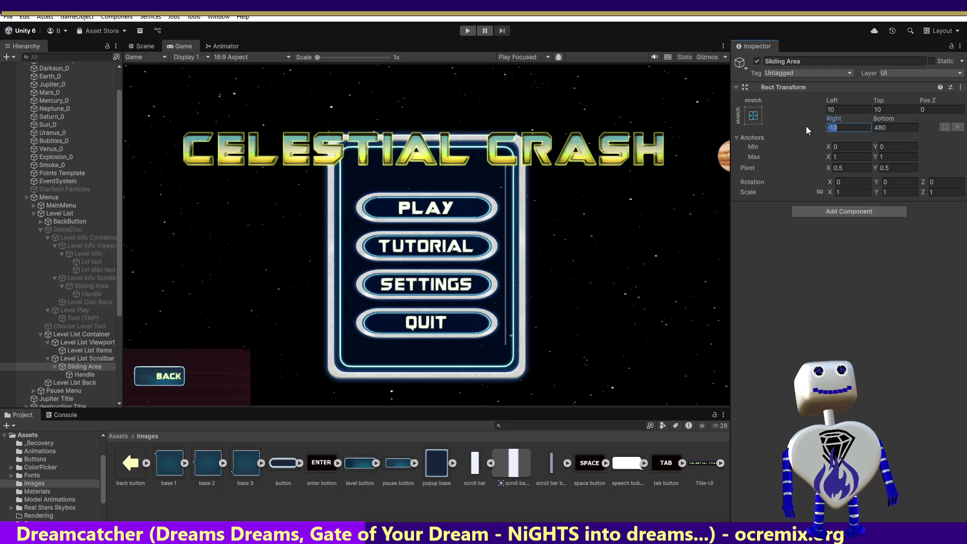
pyautogui.write('10')
pyautogui.press('Tab')
pyautogui.write('10')
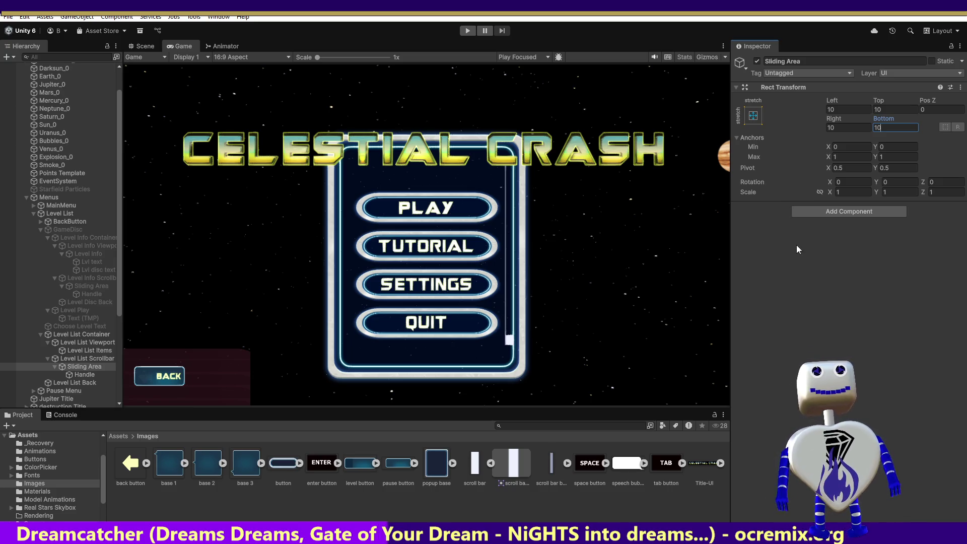
pyautogui.click(98, 357)
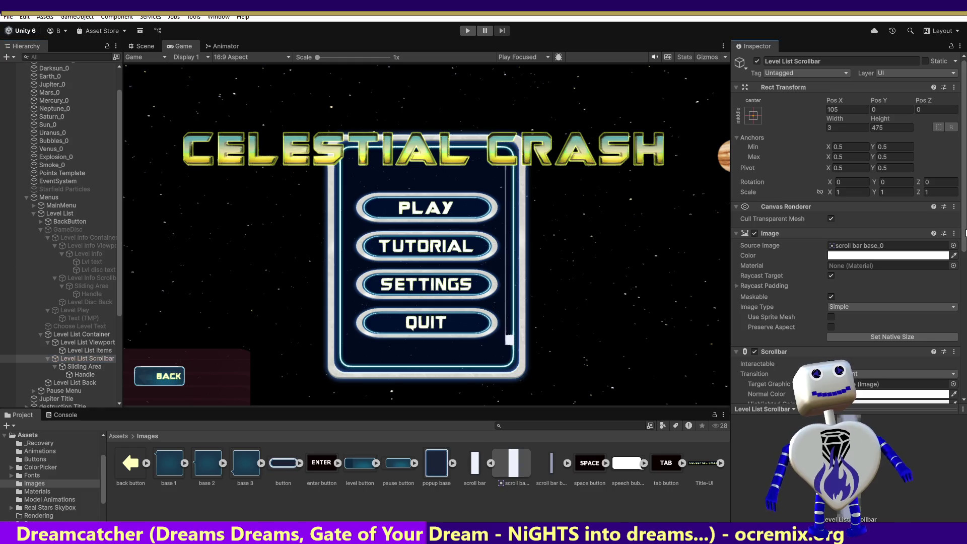
pyautogui.scroll(-5, 963, 232)
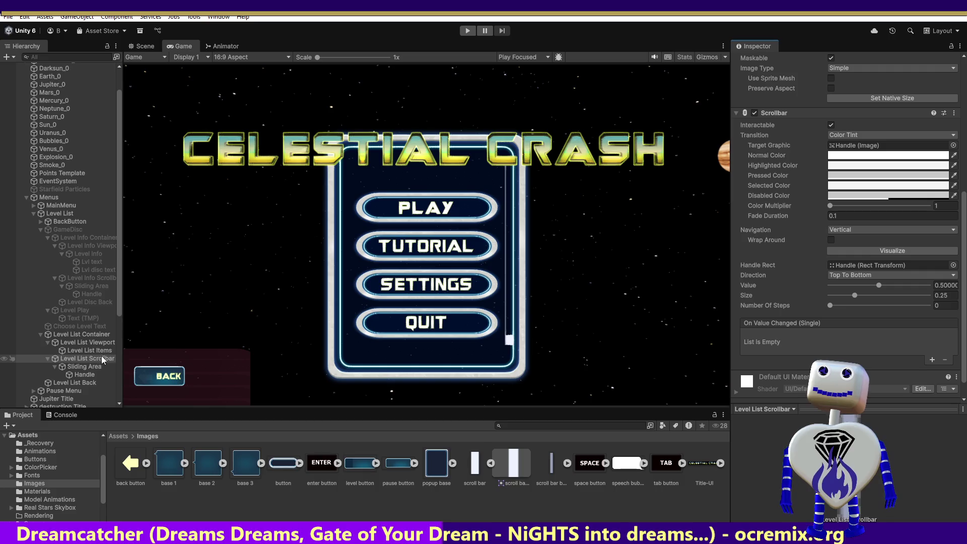
# Step: Compare against the Level Info Scrollbar, then set the Level List Scrollbar's direction to Bottom To Top
pyautogui.click(79, 277)
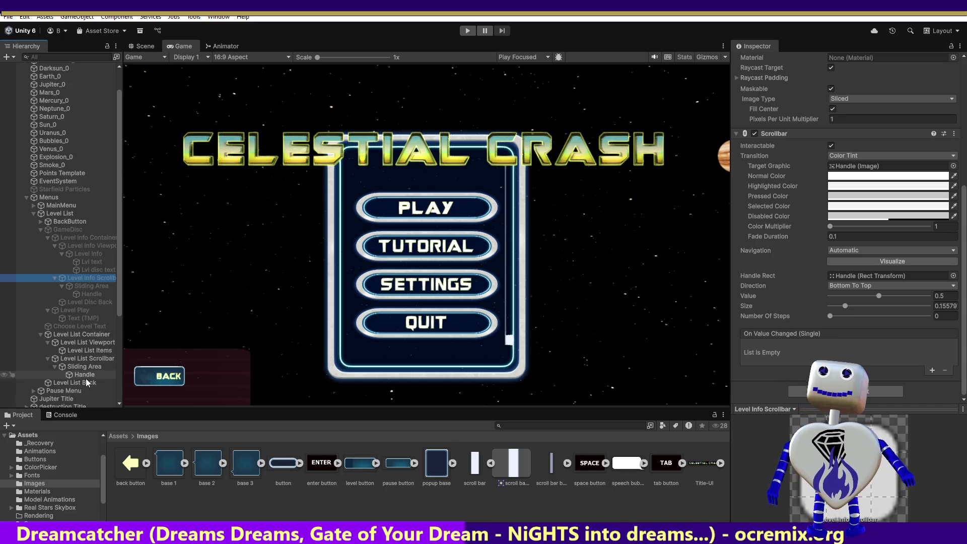
pyautogui.click(86, 358)
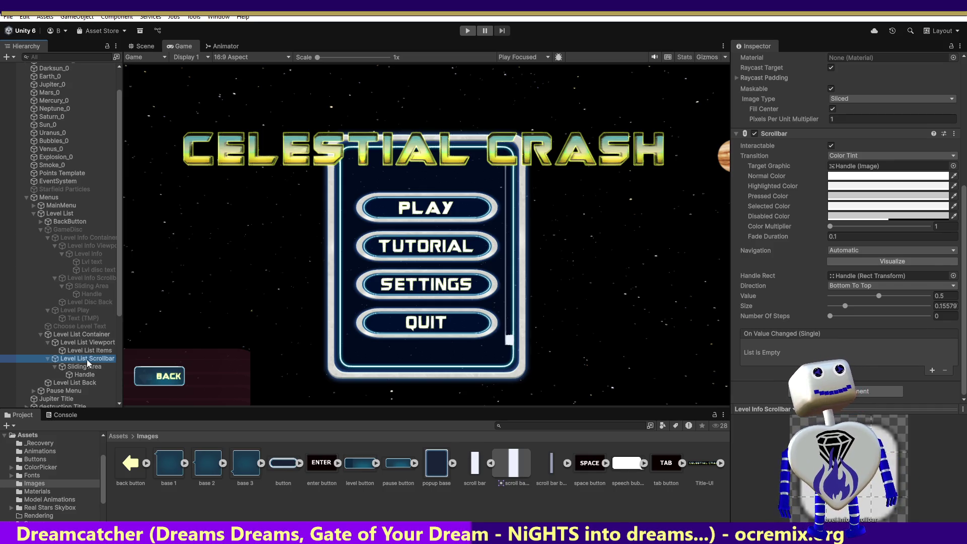
pyautogui.click(853, 305)
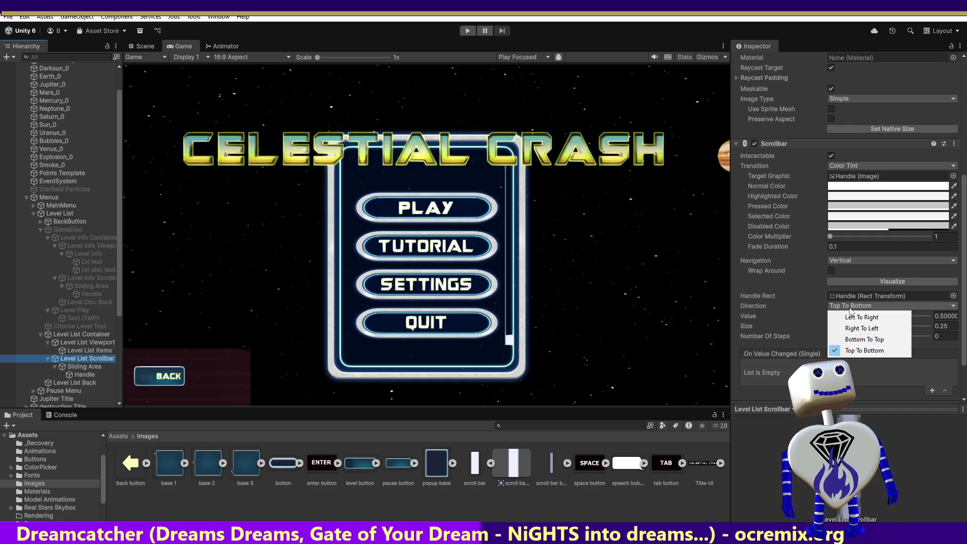
pyautogui.click(846, 344)
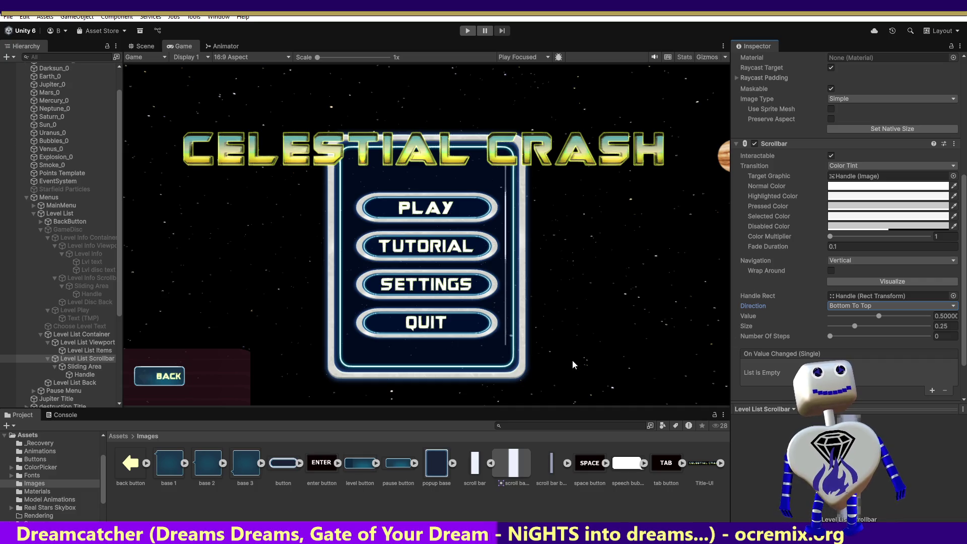
# Step: Try Pos X 0 on the Level List Scrollbar, revert it to 105, and select its Sliding Area
pyautogui.scroll(8, 781, 240)
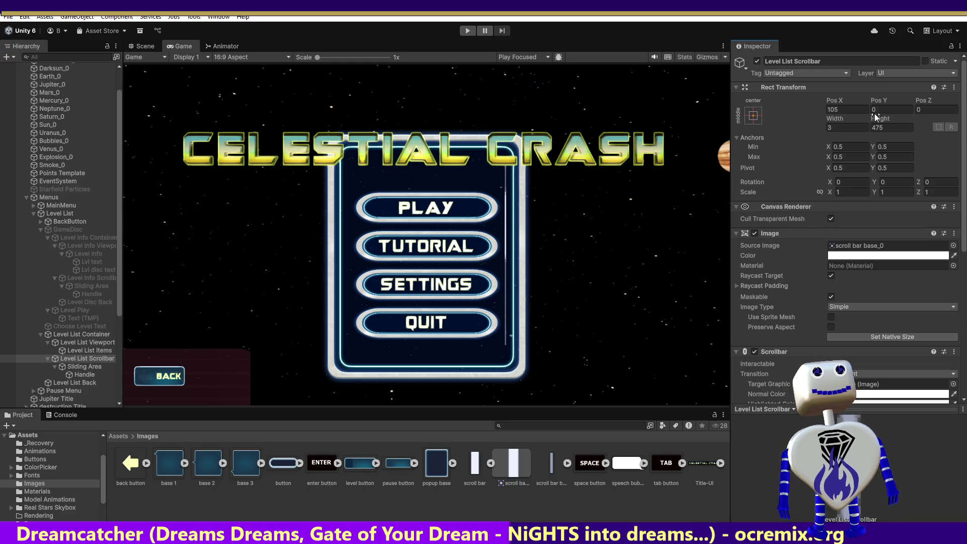
pyautogui.click(830, 110)
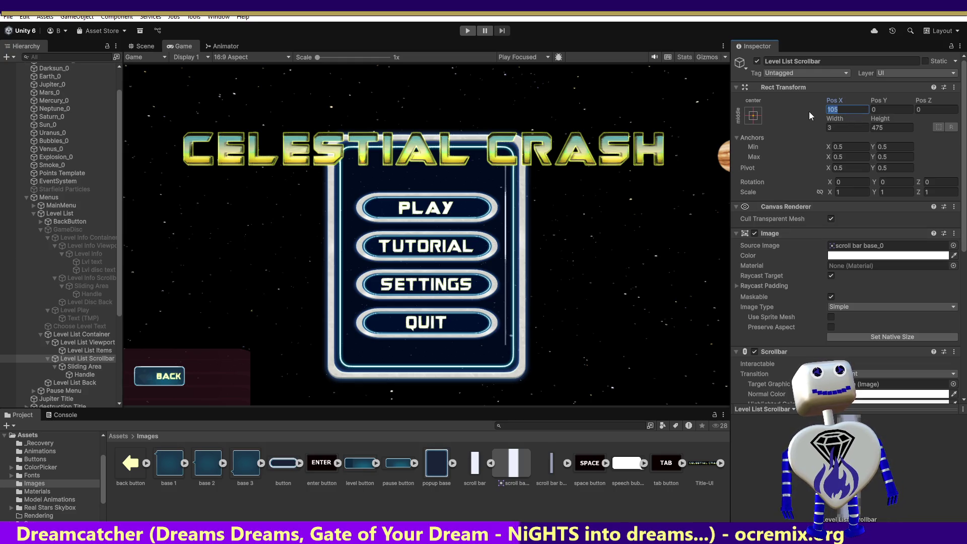
pyautogui.write('0')
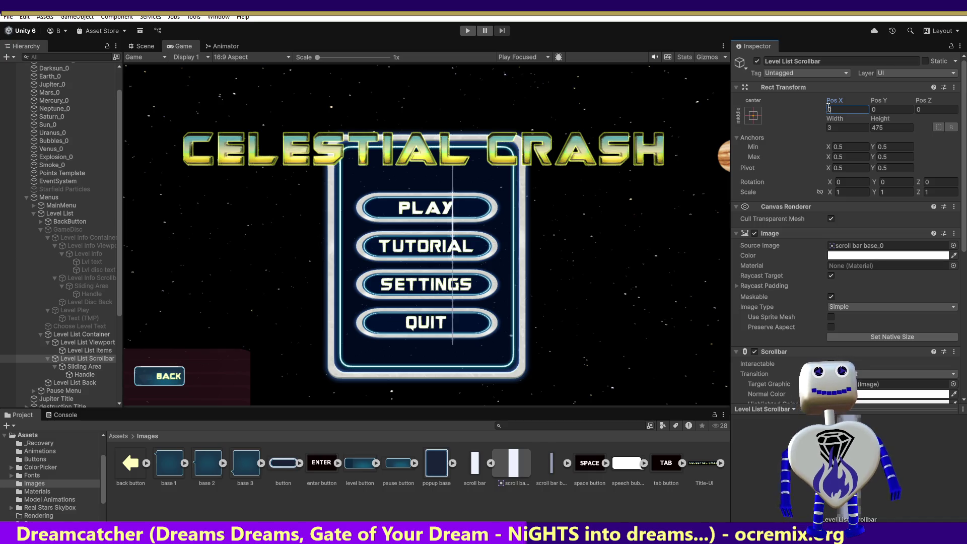
pyautogui.hotkey('ctrl', 'z')
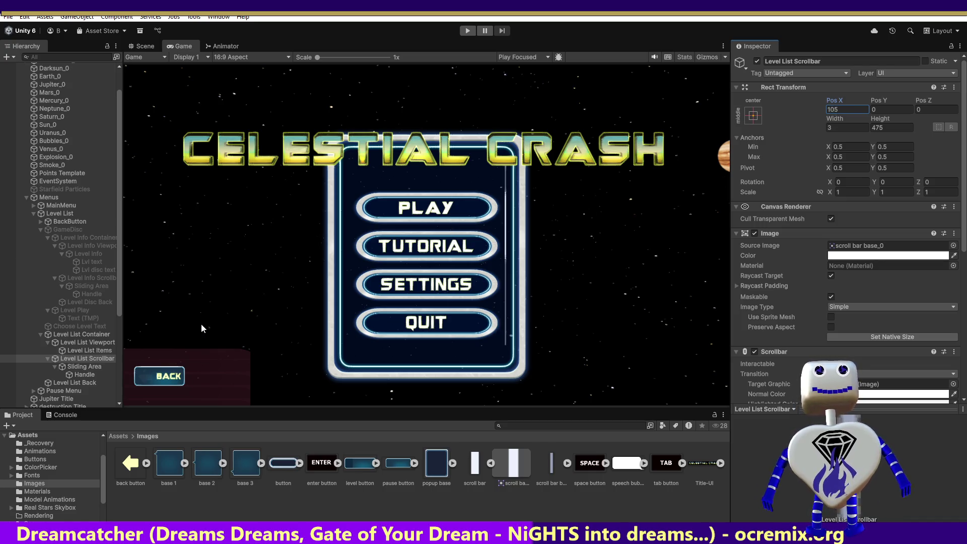
pyautogui.click(89, 366)
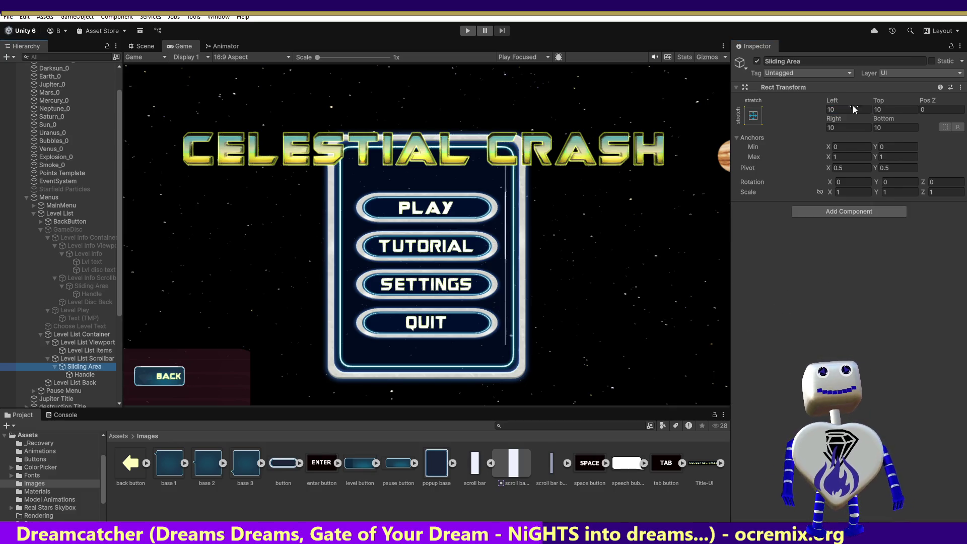
# Step: Set the Sliding Area's Top offset to 100, keeping Left at 10
pyautogui.click(886, 110)
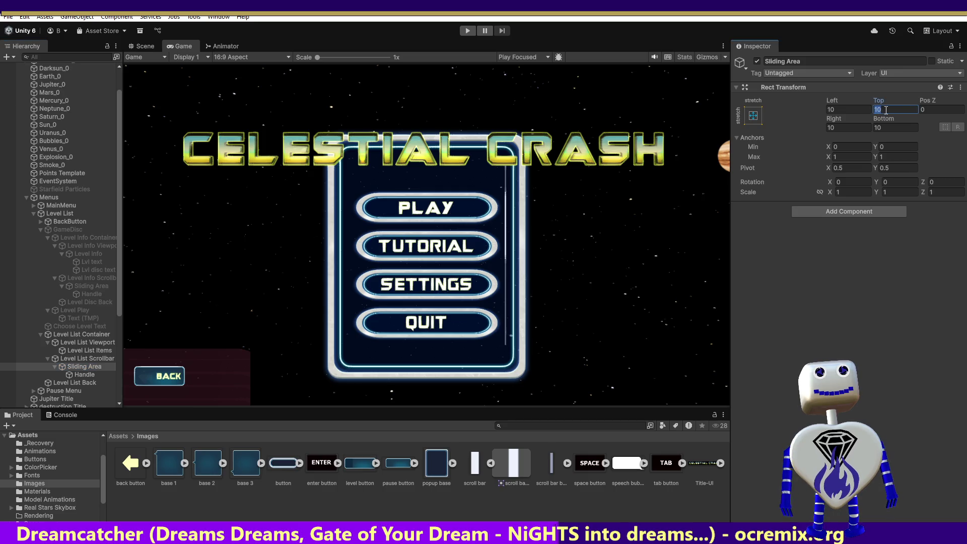
pyautogui.click(851, 110)
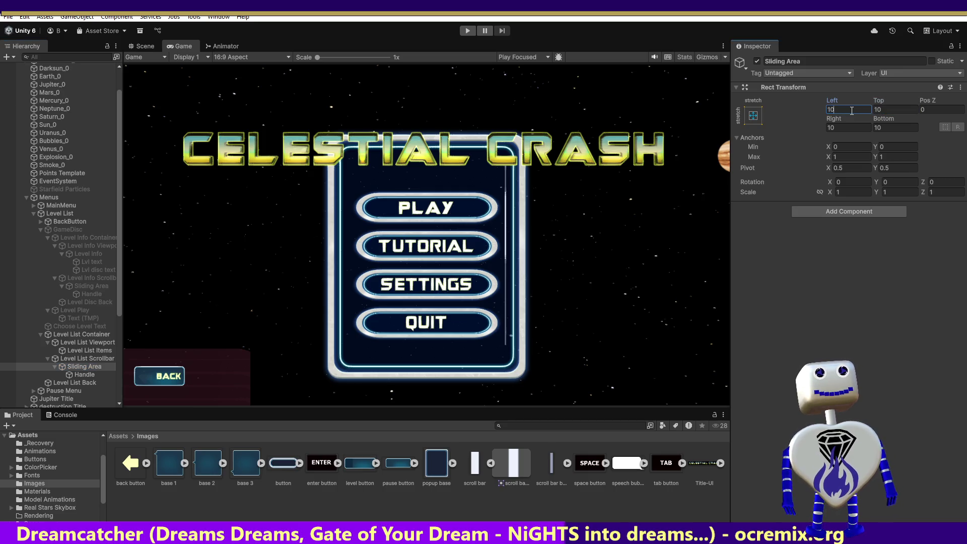
pyautogui.write('0')
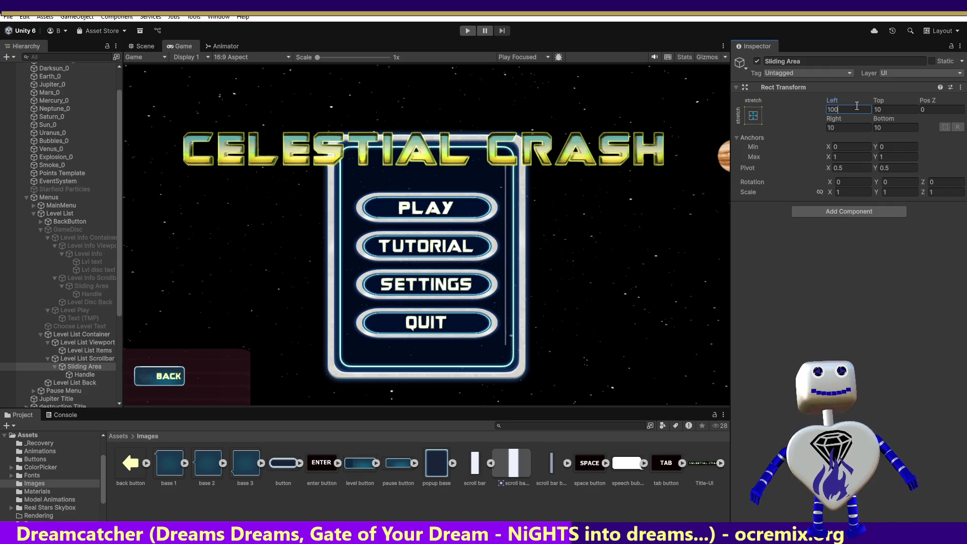
pyautogui.press('BackSpace')
pyautogui.click(893, 110)
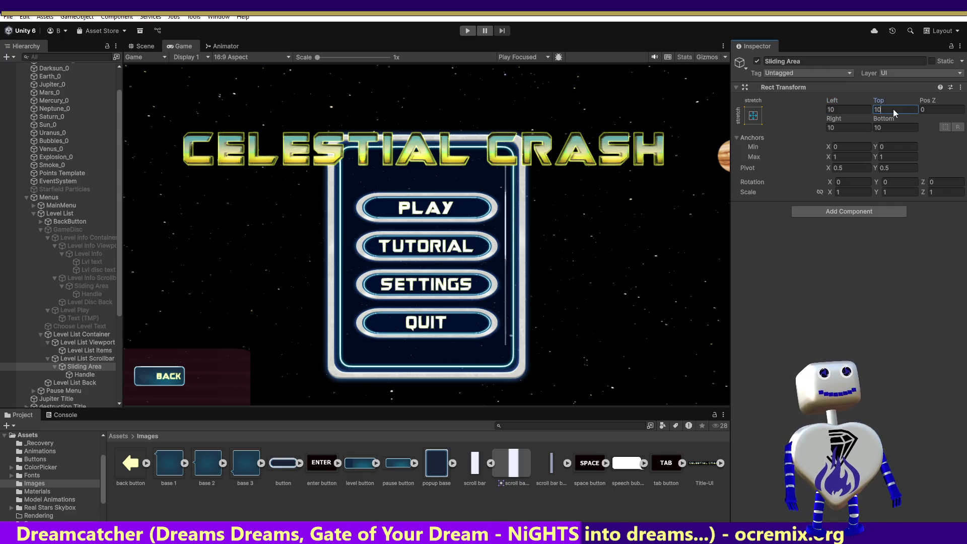
pyautogui.write('0')
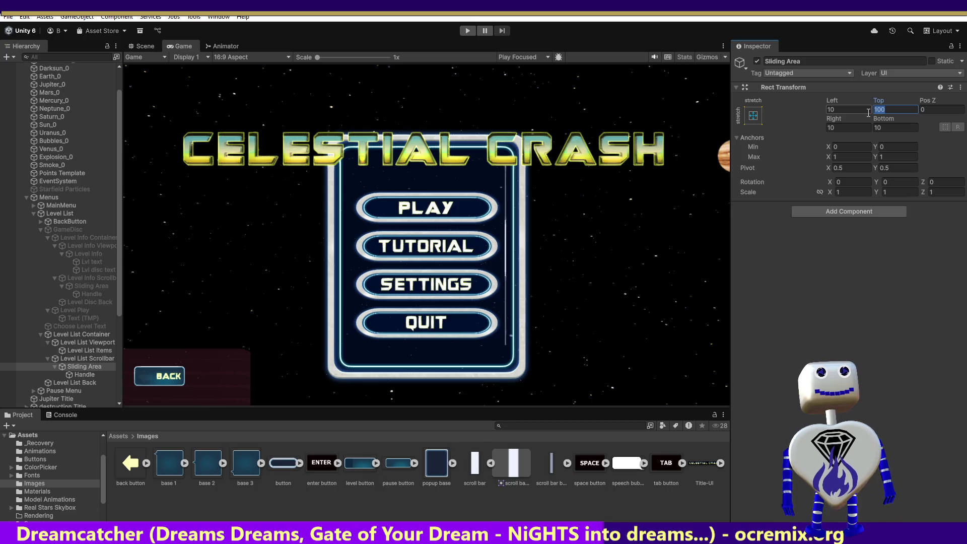
pyautogui.click(843, 127)
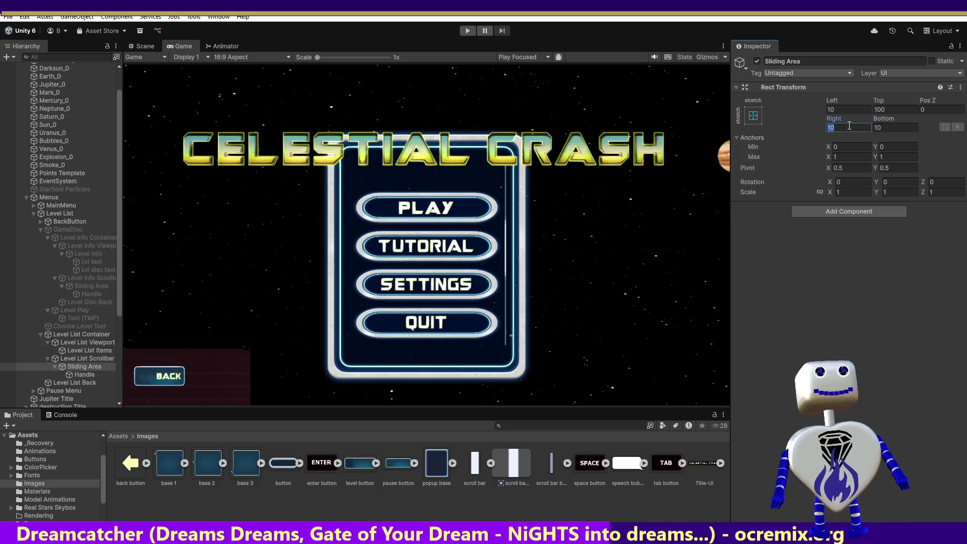
# Step: Set the Sliding Area's Bottom offset to 120 with Right left at 10, then select the Handle
pyautogui.write('100')
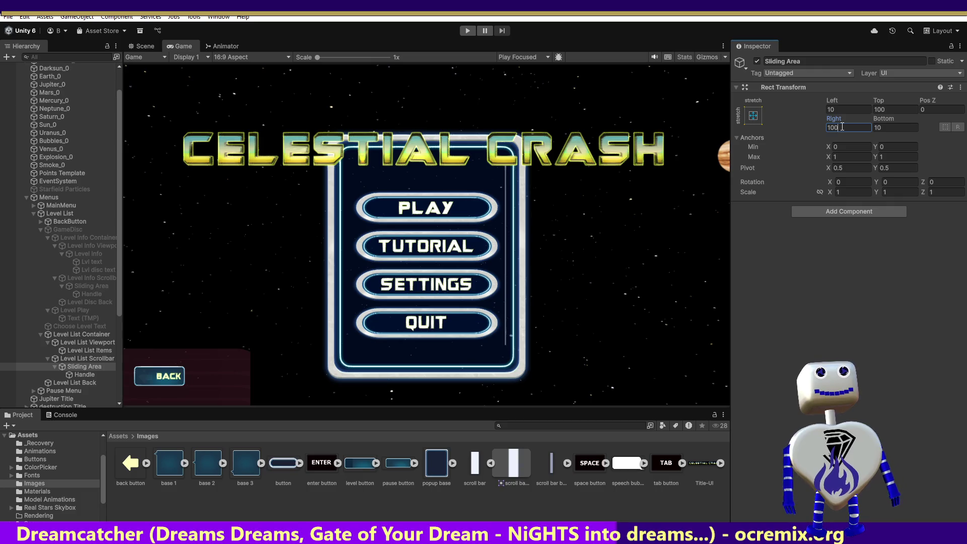
pyautogui.press('BackSpace')
pyautogui.click(892, 127)
pyautogui.click(896, 129)
pyautogui.write('0')
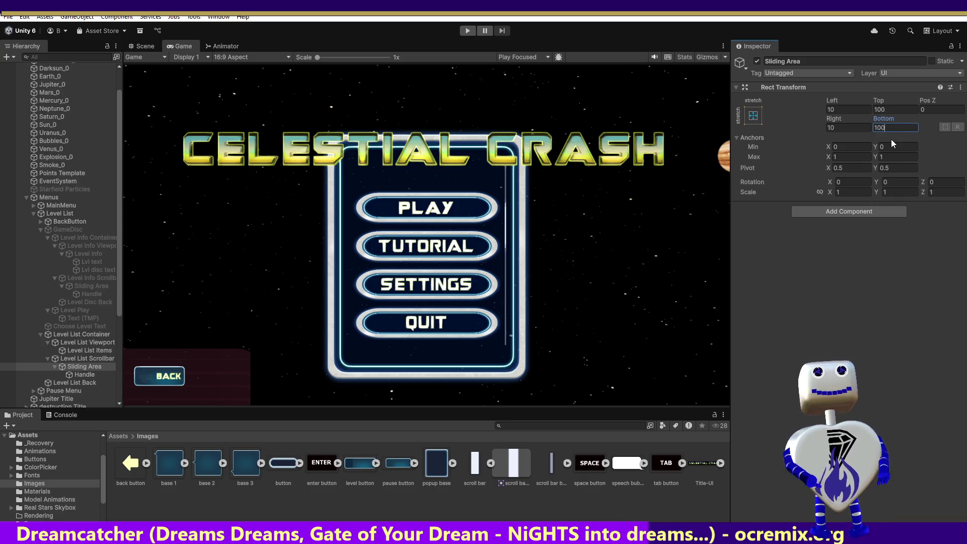
pyautogui.write('0')
pyautogui.write('12')
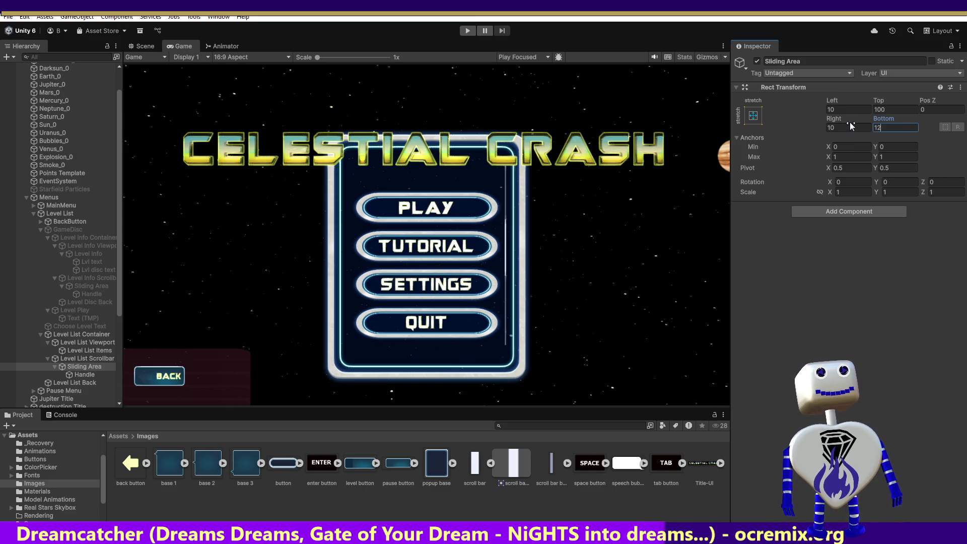
pyautogui.write('0')
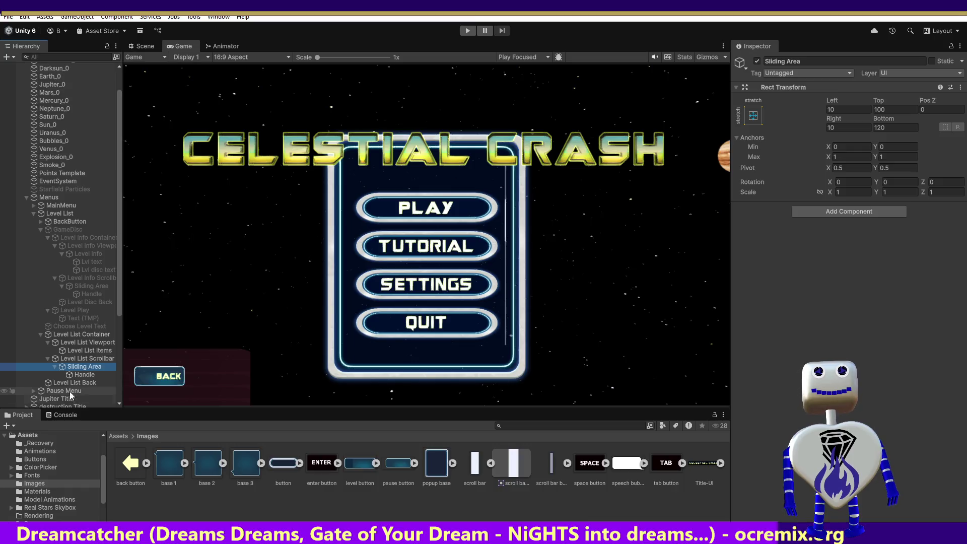
pyautogui.click(80, 374)
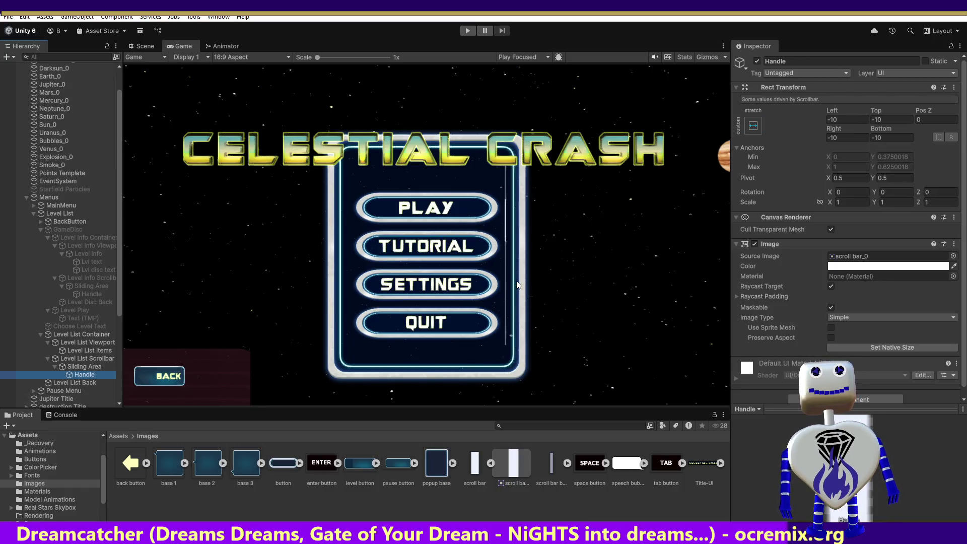
# Step: Commit the Handle's Bottom offset and set its Pos X to -5
pyautogui.click(883, 139)
pyautogui.write('5')
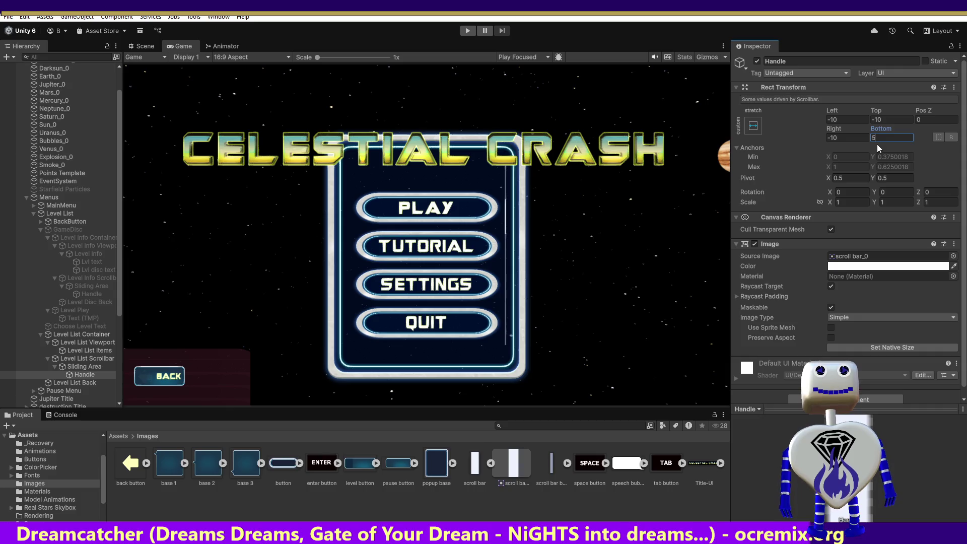
pyautogui.press('Return')
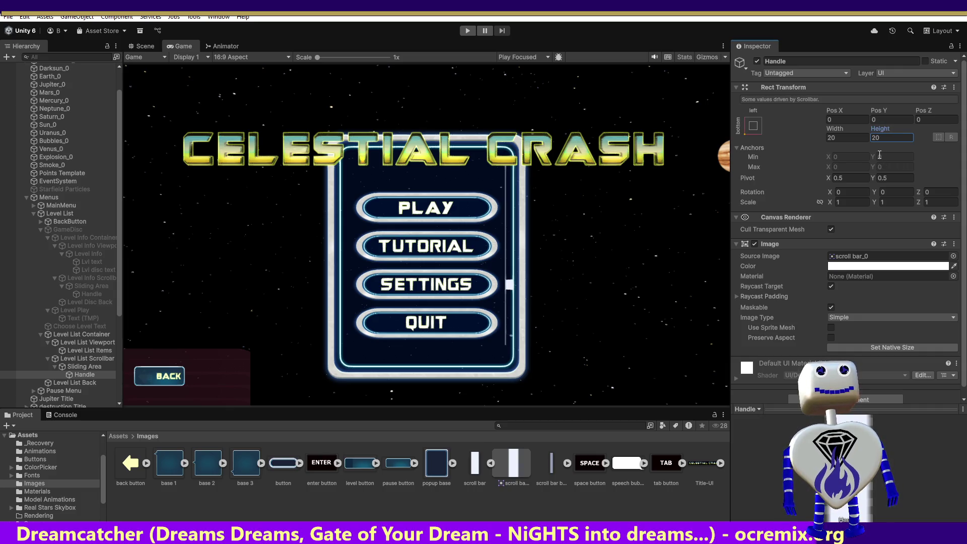
pyautogui.click(840, 120)
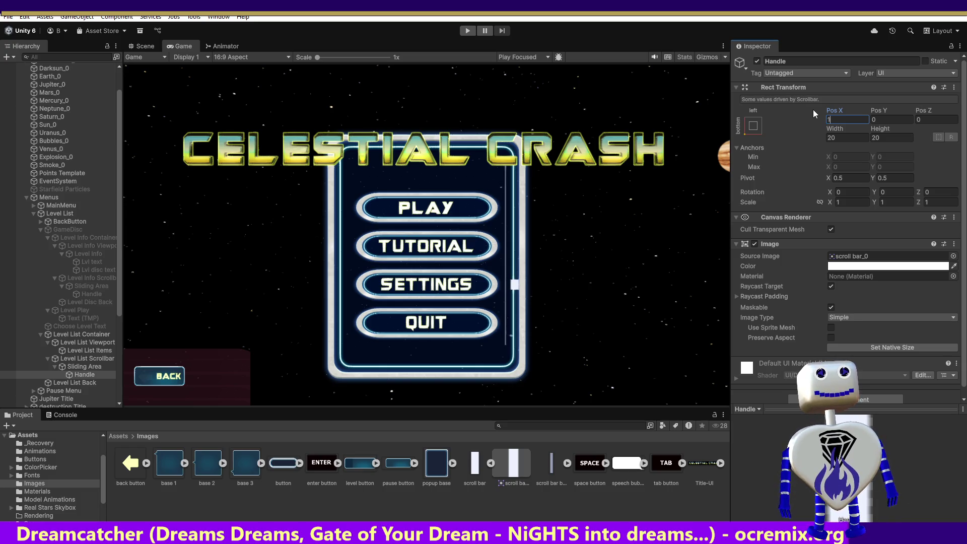
pyautogui.write('10')
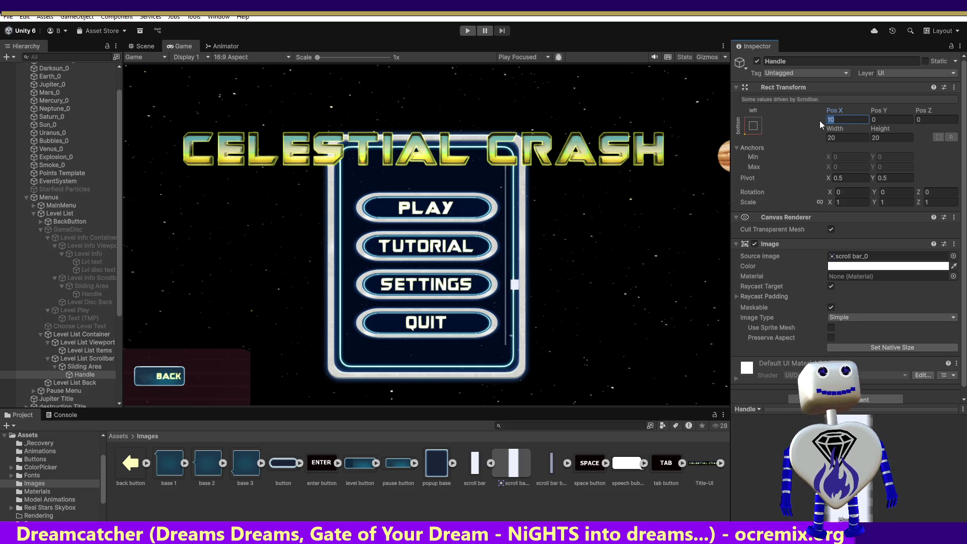
pyautogui.press('BackSpace')
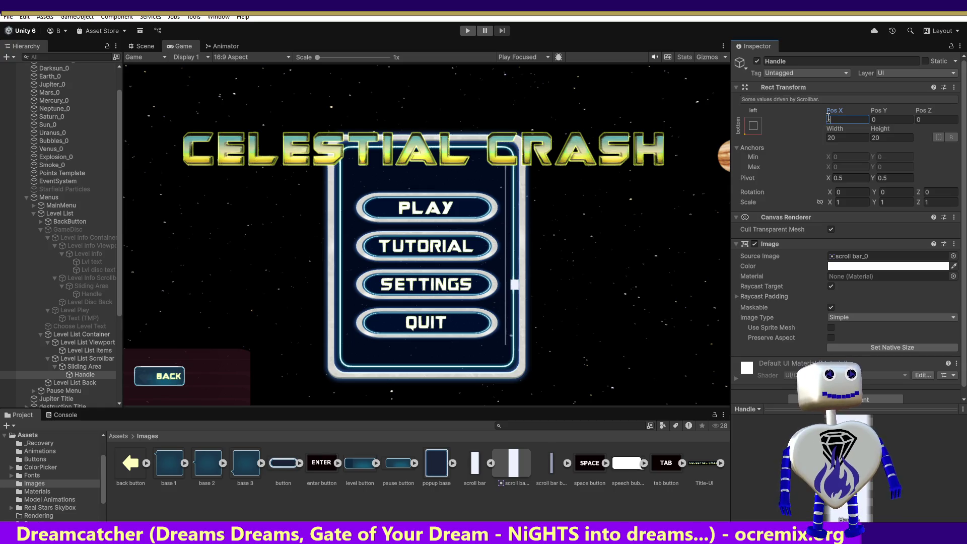
pyautogui.write('10')
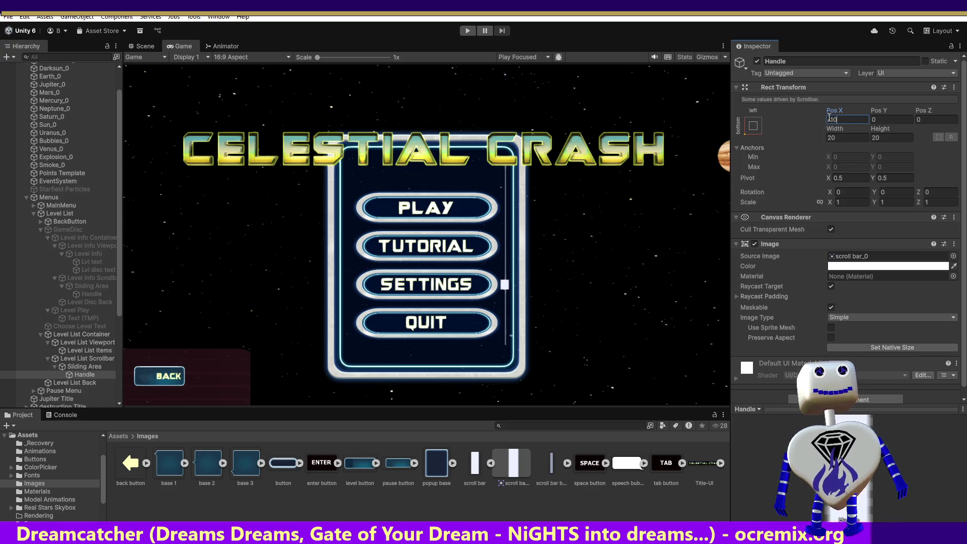
pyautogui.write('-')
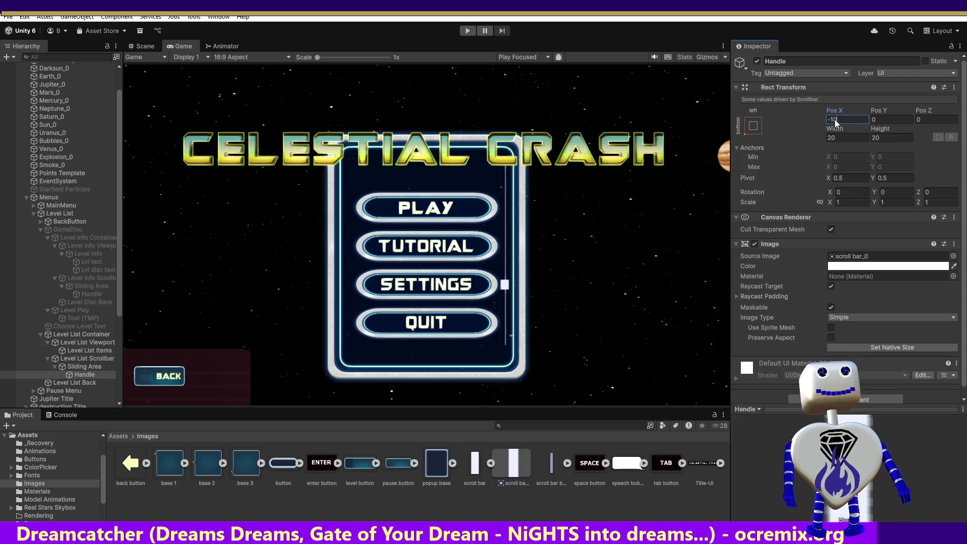
pyautogui.press('BackSpace')
pyautogui.write('-5')
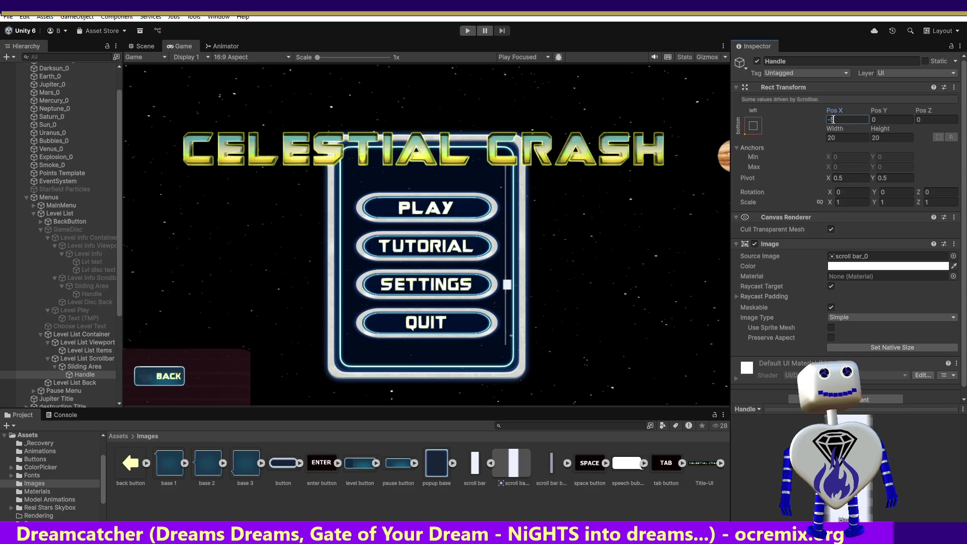
pyautogui.click(827, 138)
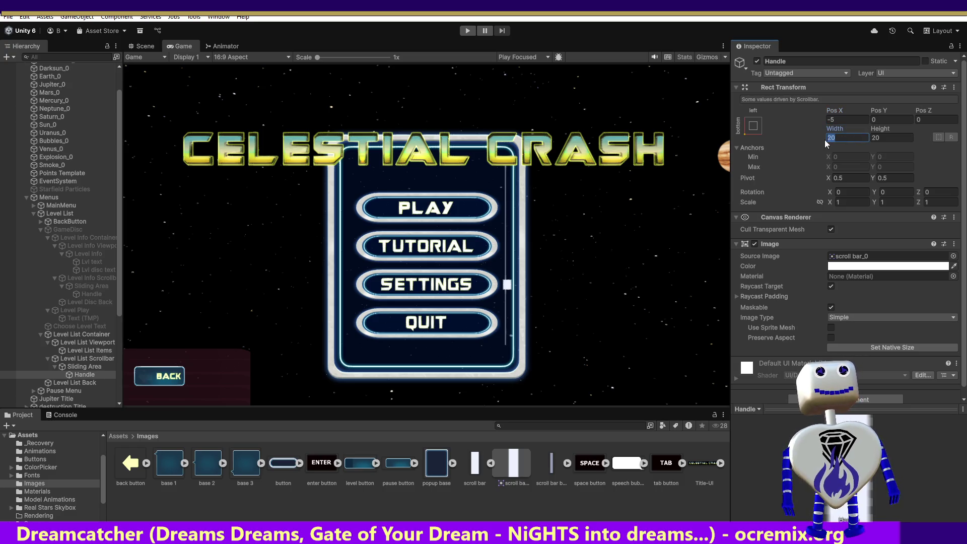
# Step: Resize the Handle to Width 10 and Height 25
pyautogui.write('10')
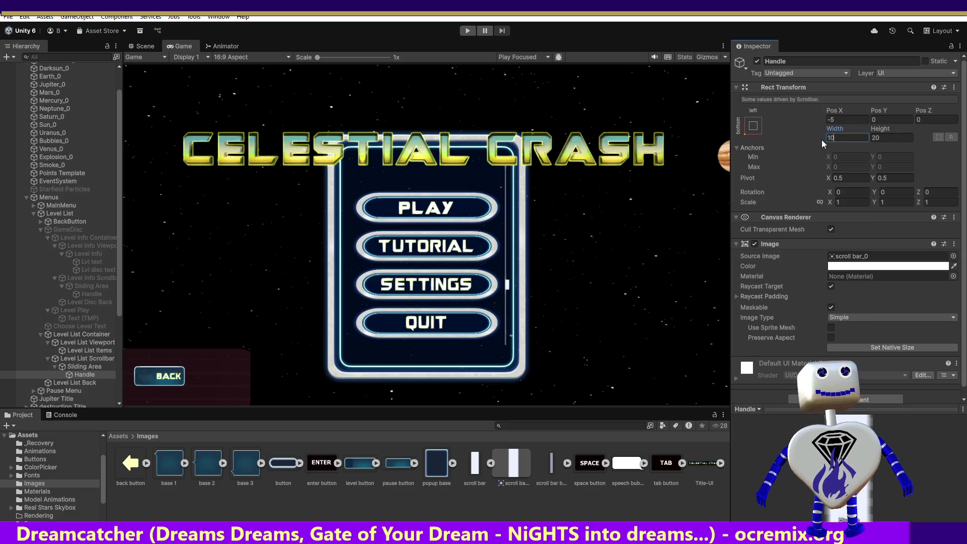
pyautogui.click(871, 137)
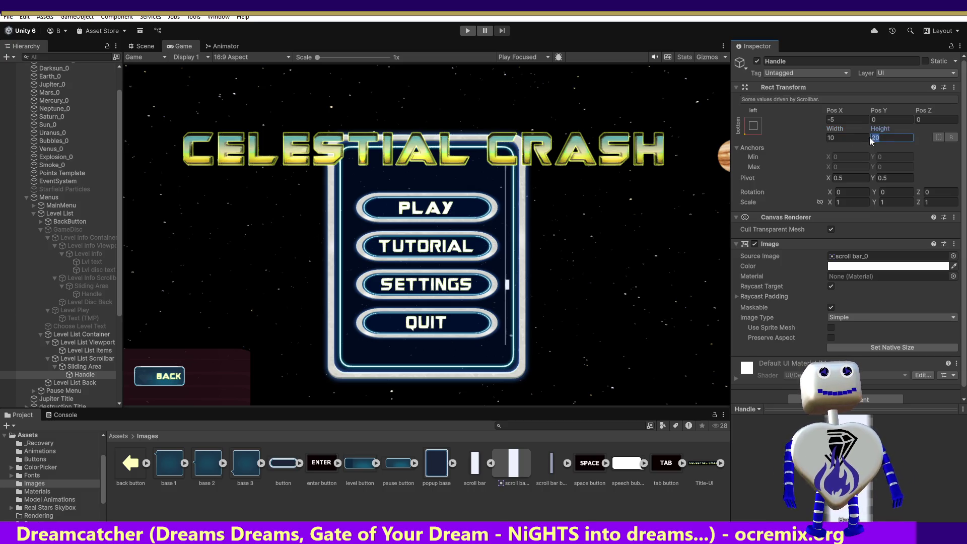
pyautogui.write('10')
pyautogui.press('BackSpace')
pyautogui.press('BackSpace')
pyautogui.write('50')
pyautogui.press('BackSpace')
pyautogui.press('BackSpace')
pyautogui.write('20')
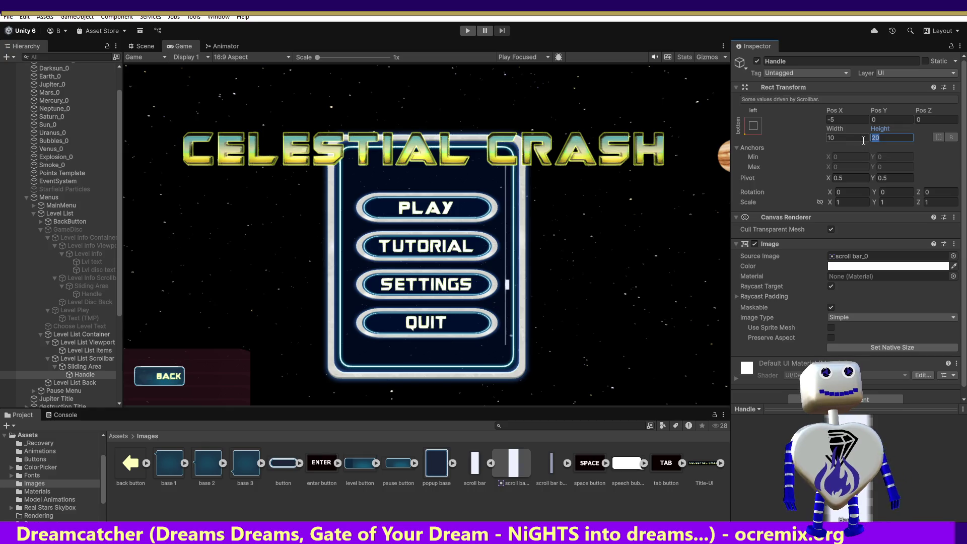
pyautogui.write('25')
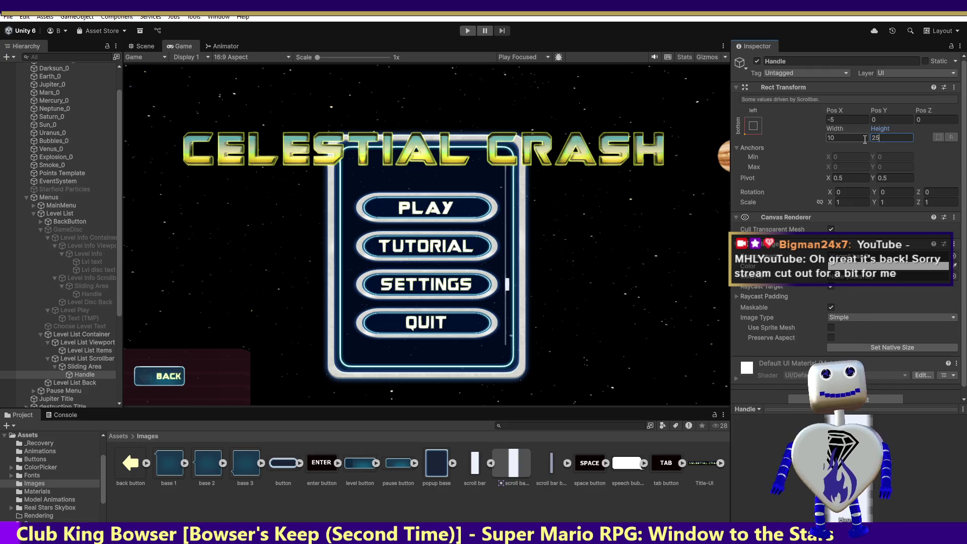
pyautogui.press('Return')
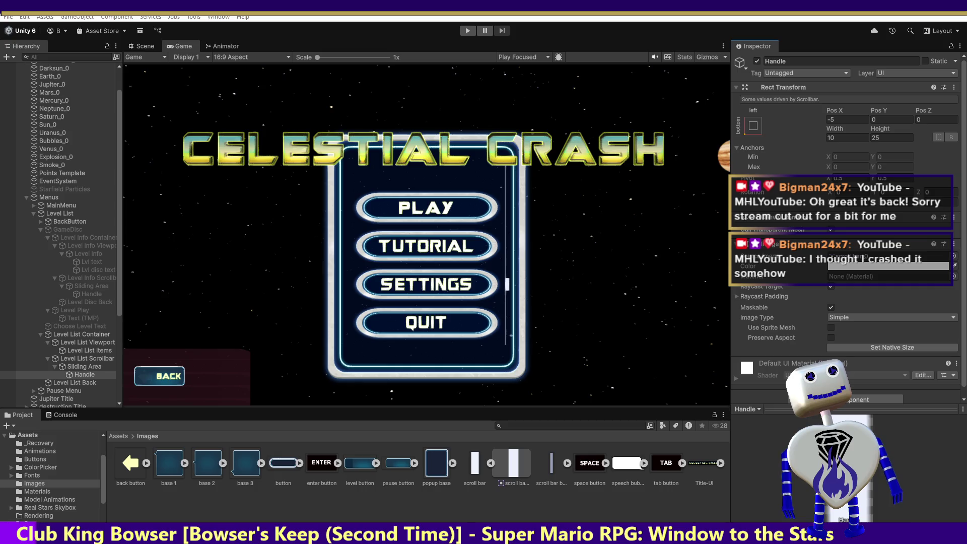
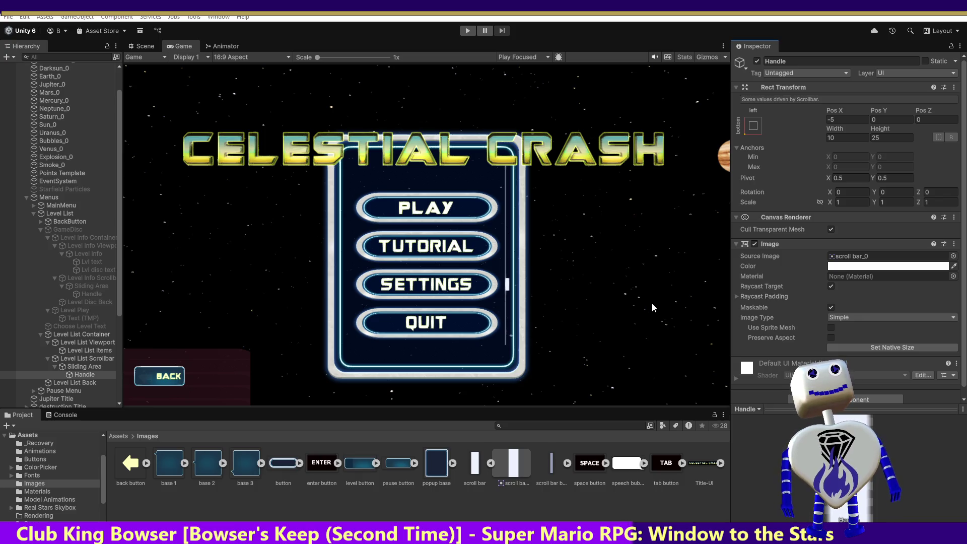
# Step: Try a Handle width of 0 and height of 10, then revert to width 10 and height 25
pyautogui.scroll(-1, 788, 286)
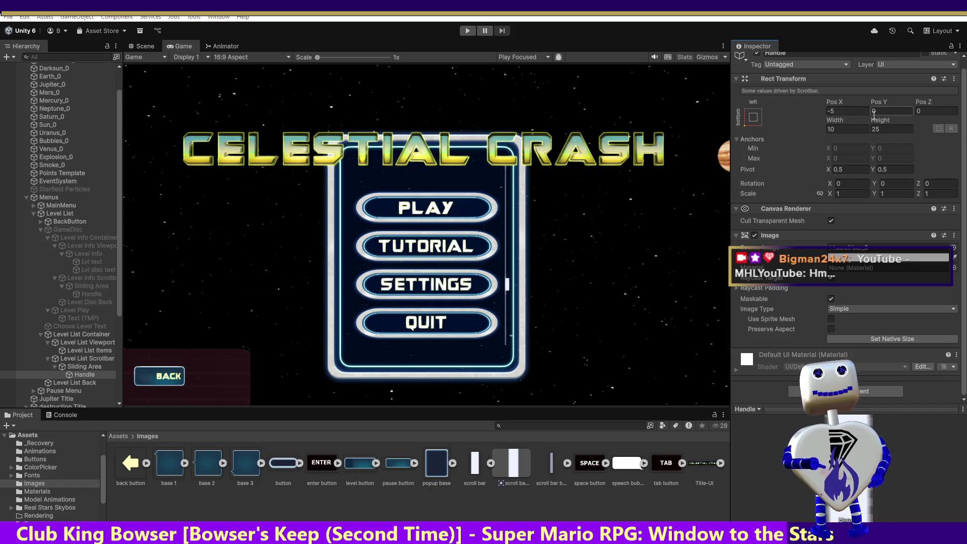
pyautogui.click(827, 128)
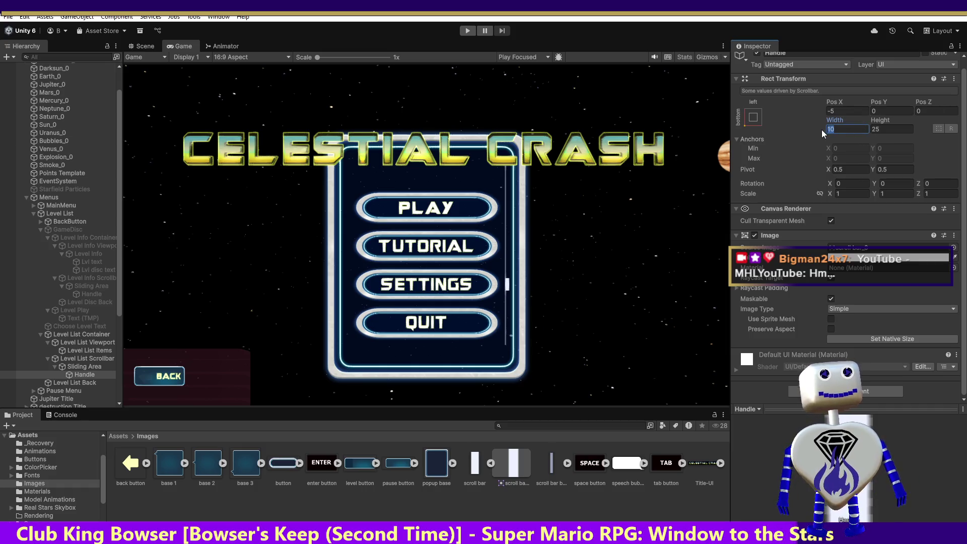
pyautogui.write('0')
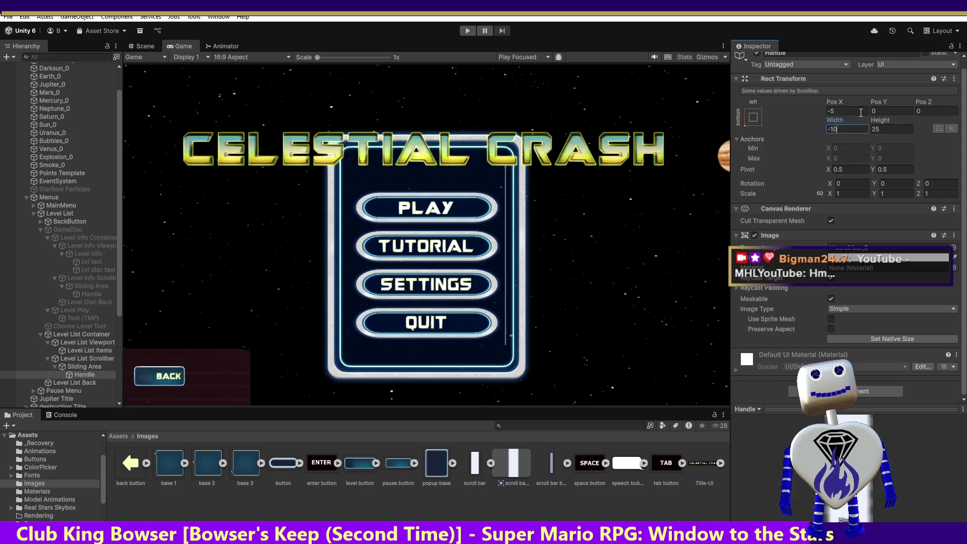
pyautogui.press('Escape')
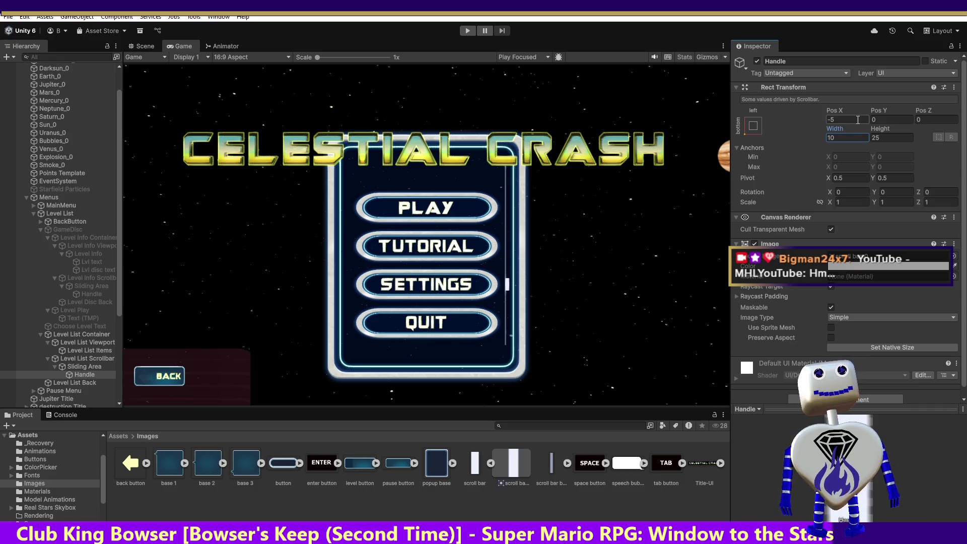
pyautogui.click(879, 138)
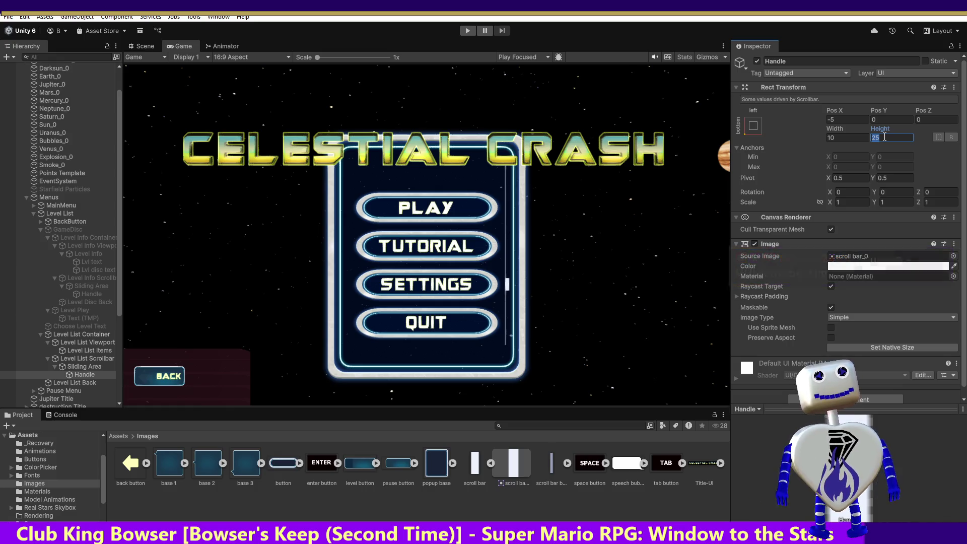
pyautogui.write('10')
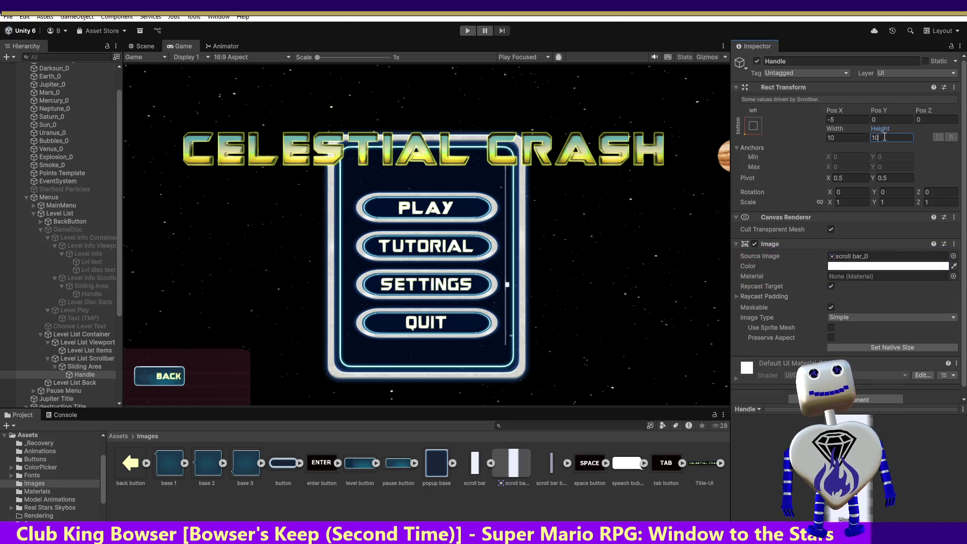
pyautogui.hotkey('ctrl', 'z')
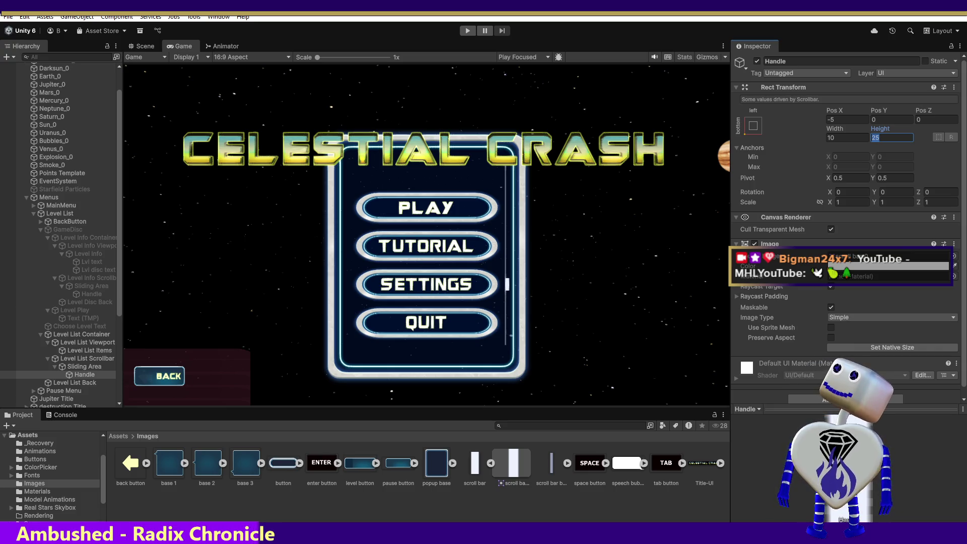
pyautogui.press('Return')
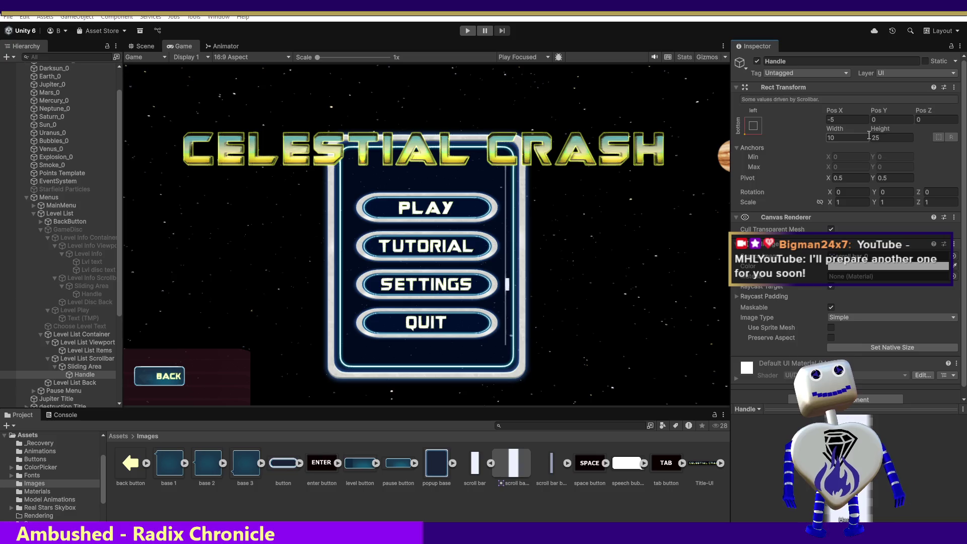
# Step: Try new Handle Pos X values (50, 20, -10) in place of -5
pyautogui.click(848, 137)
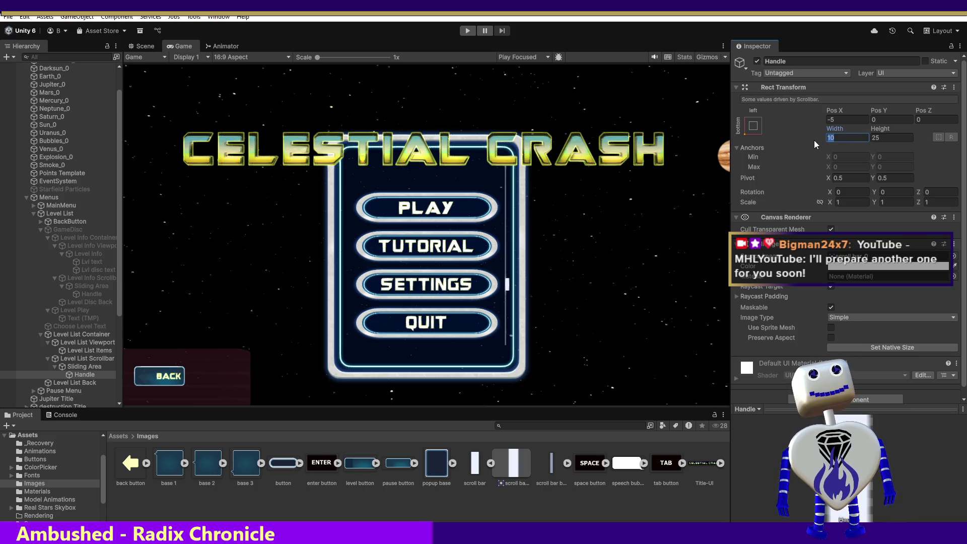
pyautogui.click(841, 121)
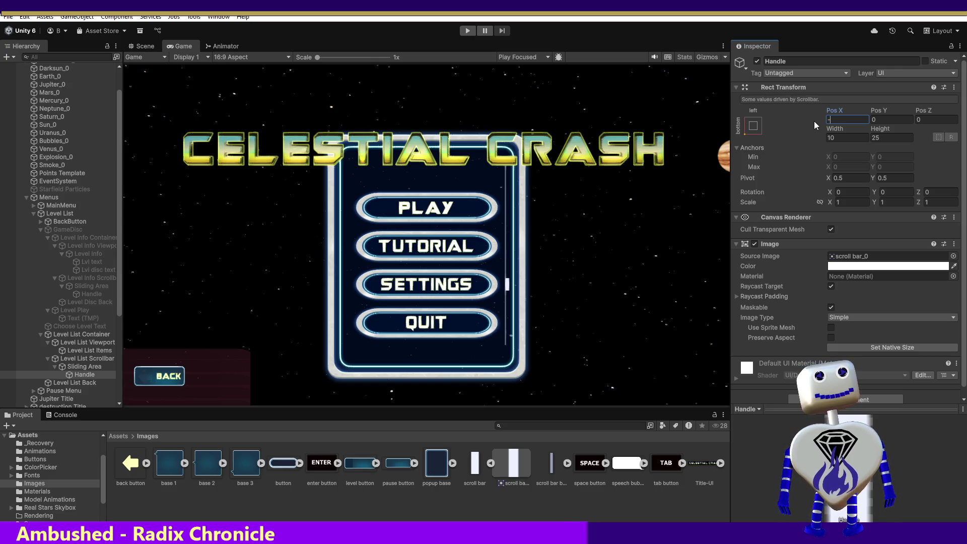
pyautogui.write('50')
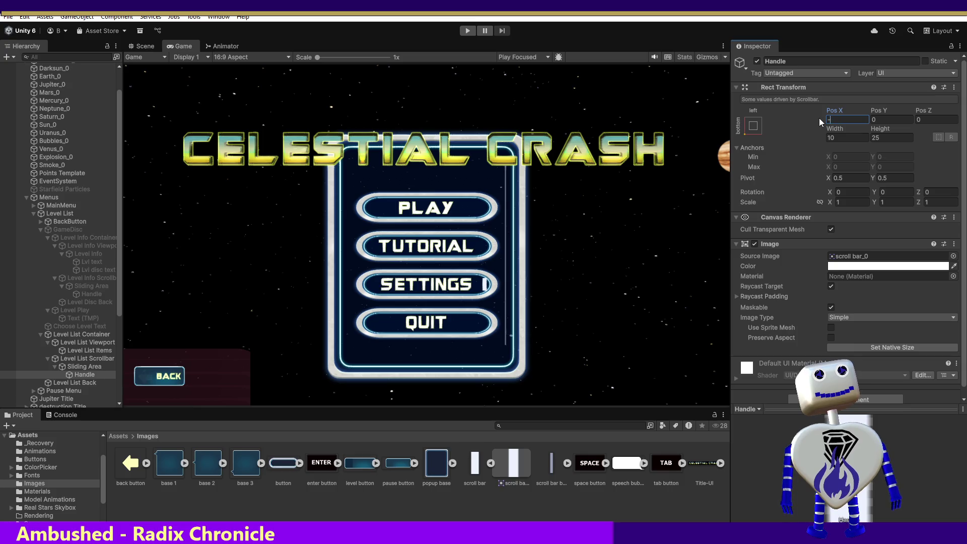
pyautogui.write('20')
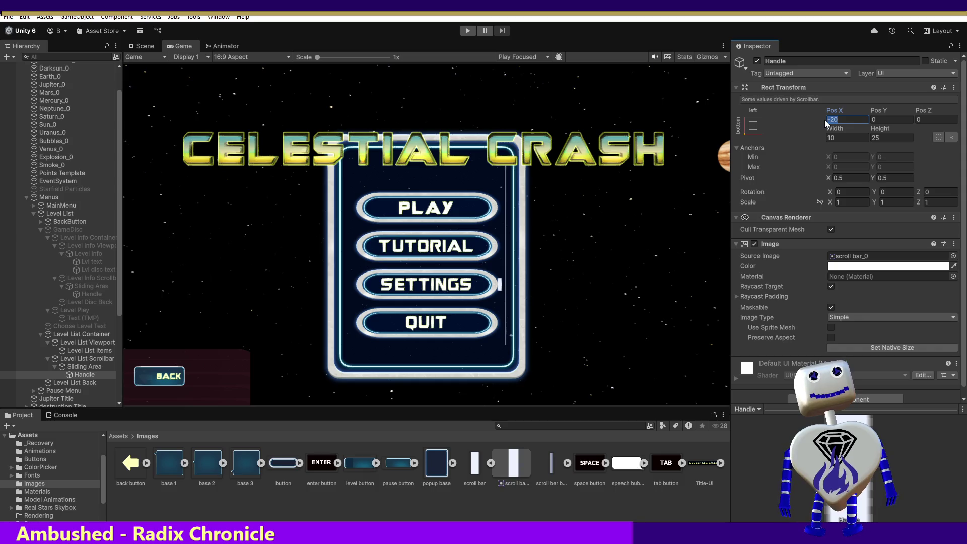
pyautogui.write('-10')
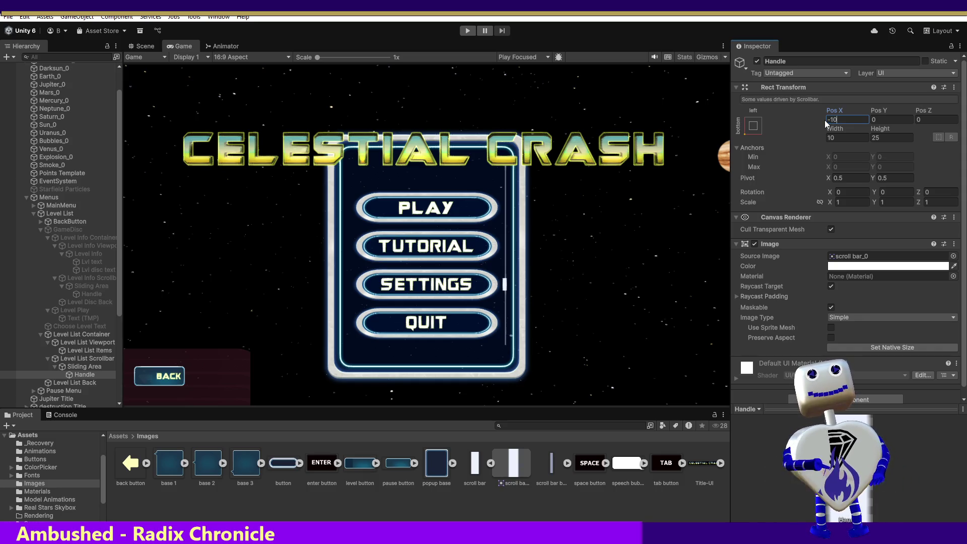
# Step: Change the Handle's Pos X from -10 to -8
pyautogui.moveTo(835, 119); pyautogui.dragTo(831, 120)
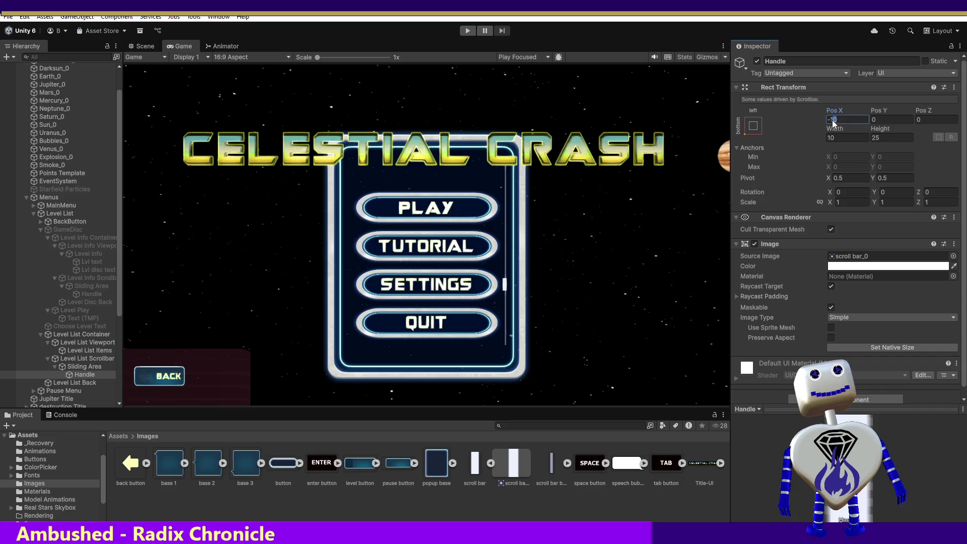
pyautogui.write('7')
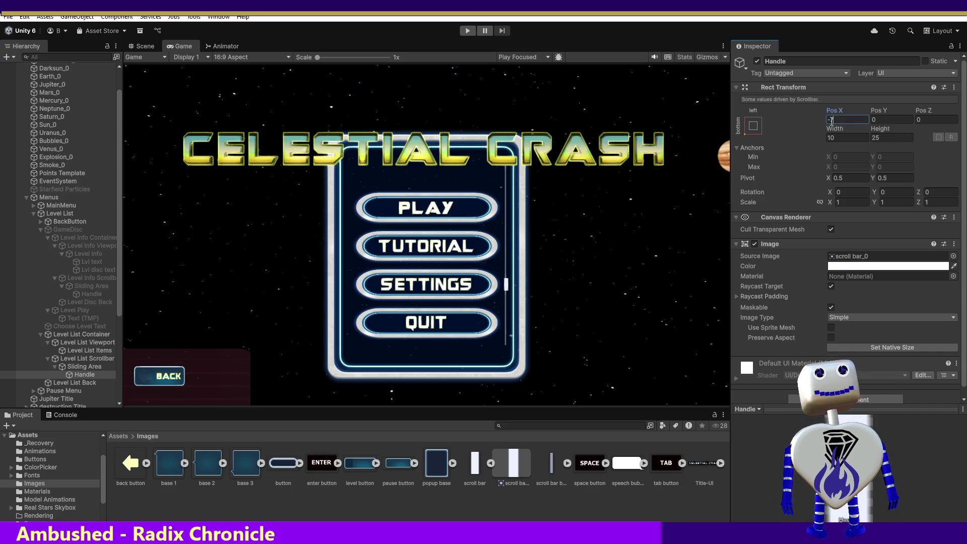
pyautogui.press('BackSpace')
pyautogui.write('8')
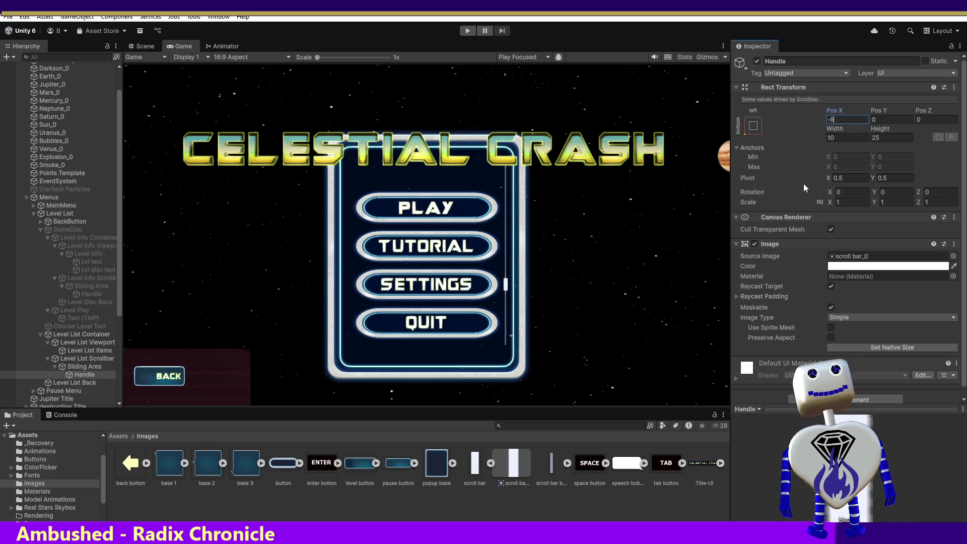
# Step: Select the Sliding Area and try Bottom offsets of 5, -60 and 4, moving toward -34
pyautogui.click(85, 366)
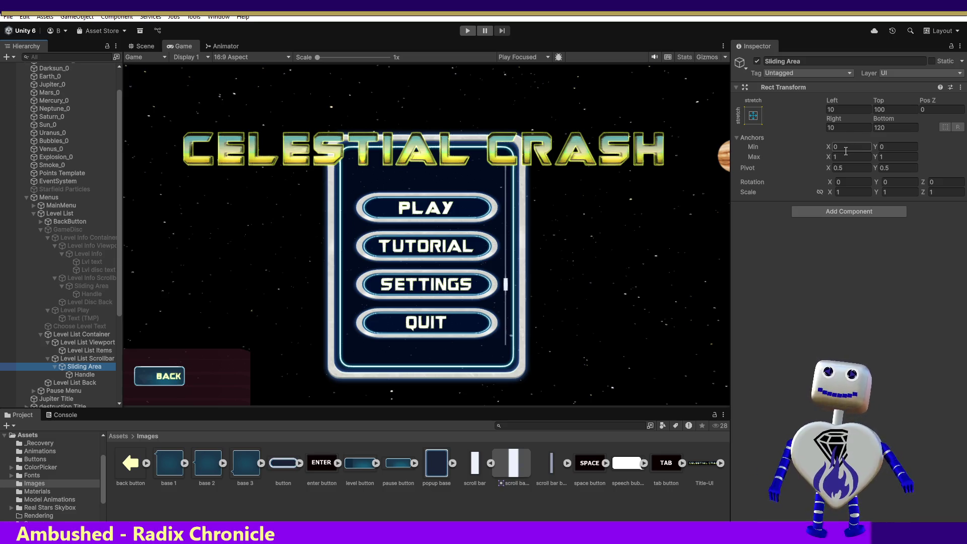
pyautogui.click(882, 129)
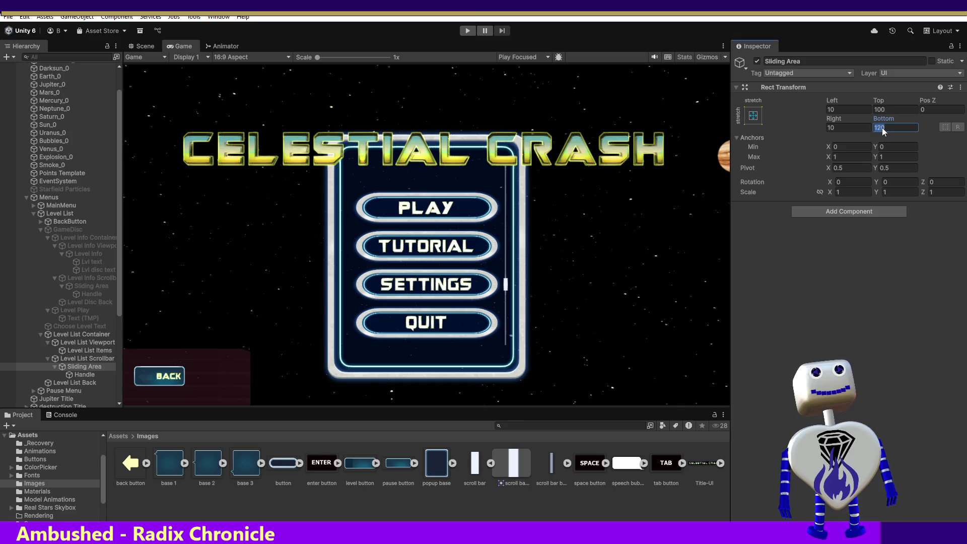
pyautogui.write('5')
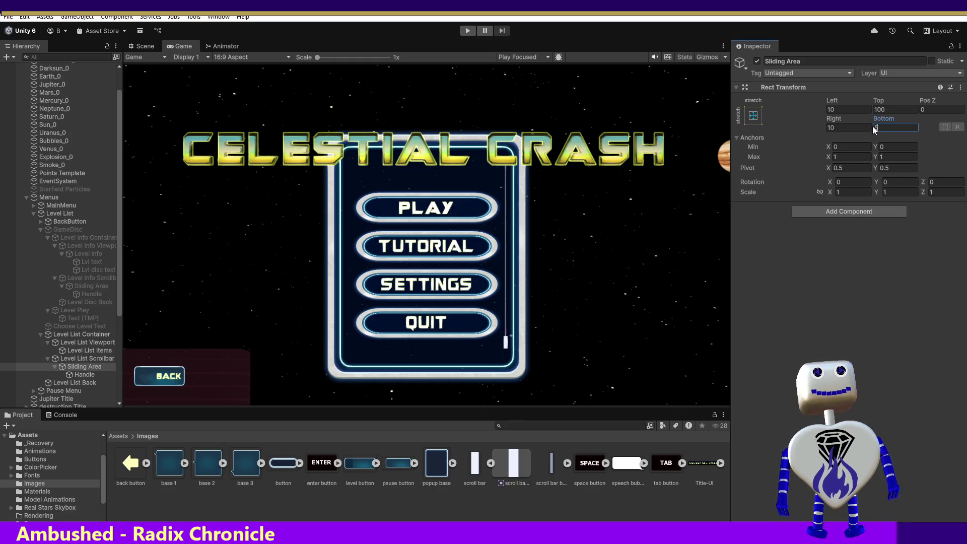
pyautogui.press('BackSpace')
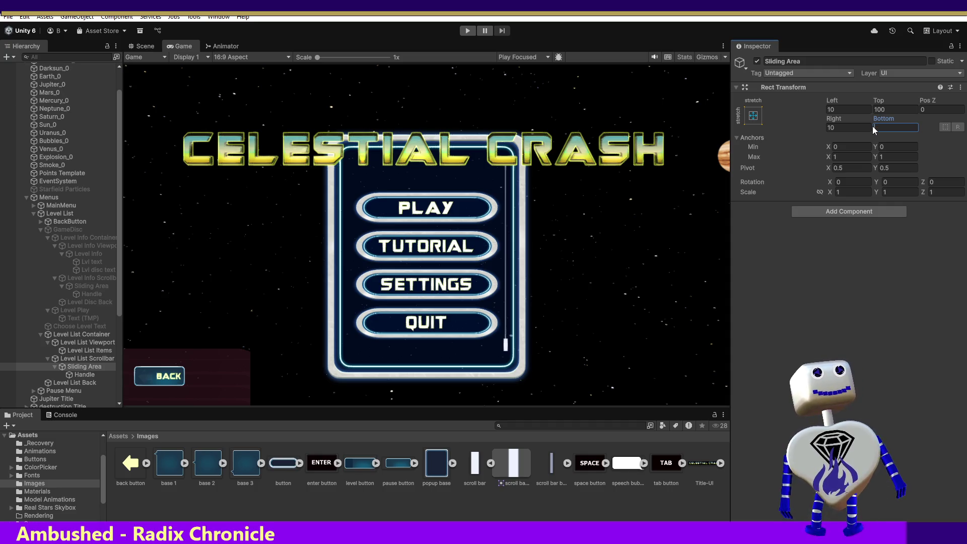
pyautogui.write('-60')
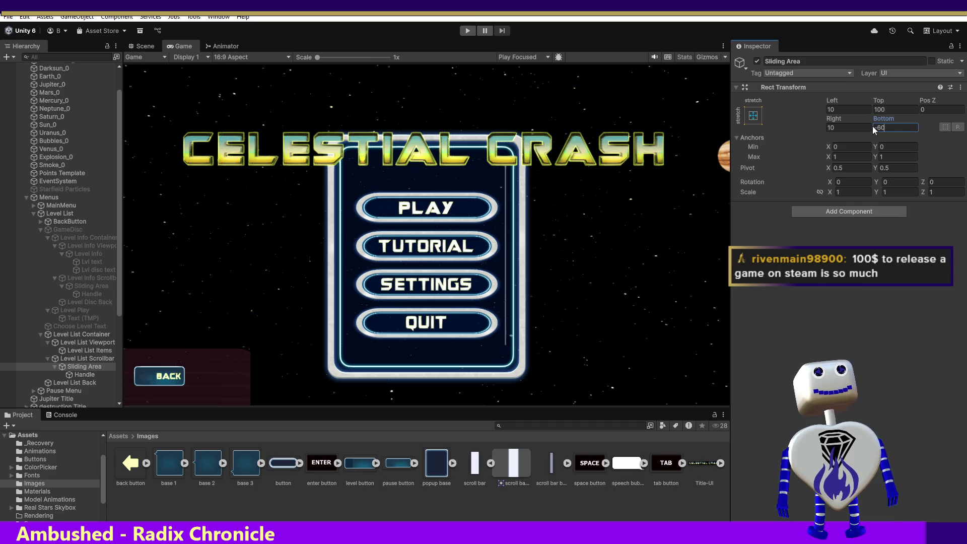
pyautogui.press('BackSpace')
pyautogui.press('BackSpace')
pyautogui.press('BackSpace')
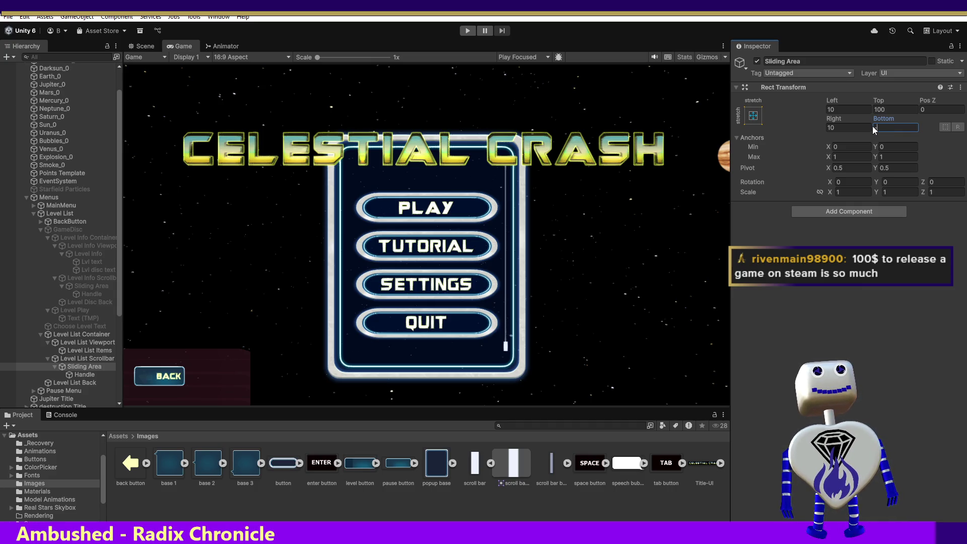
pyautogui.write('4')
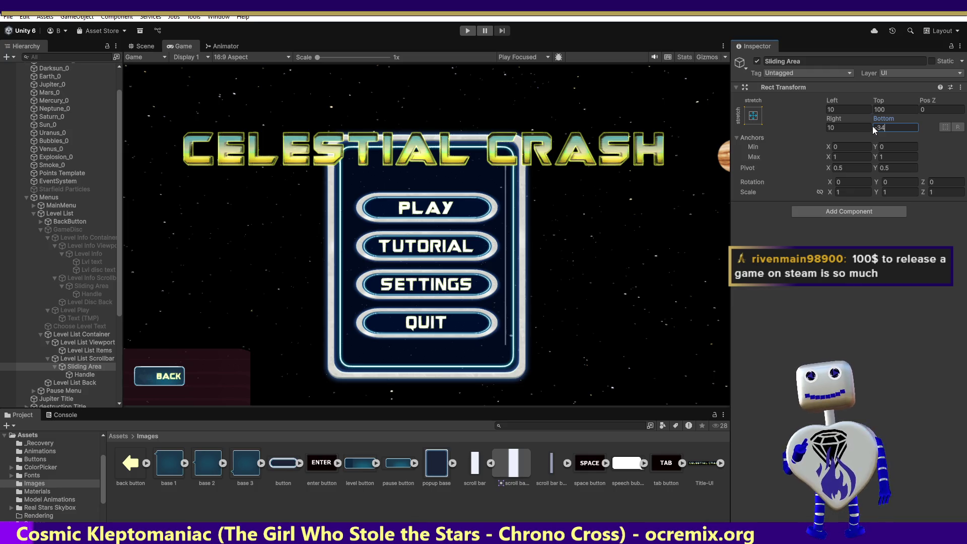
pyautogui.write('-')
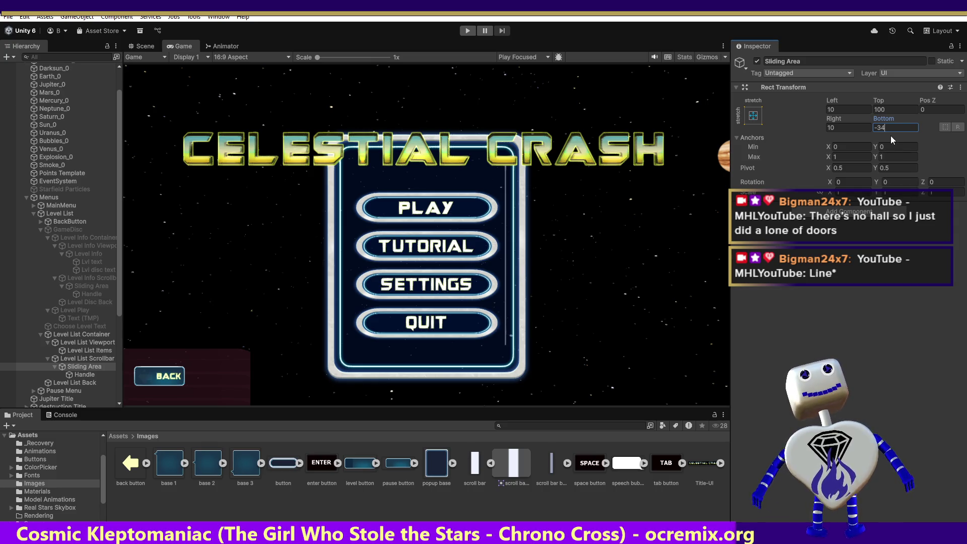
# Step: Replace the Sliding Area's Bottom offset of -34 with 0
pyautogui.hotkey('ctrl', 'a')
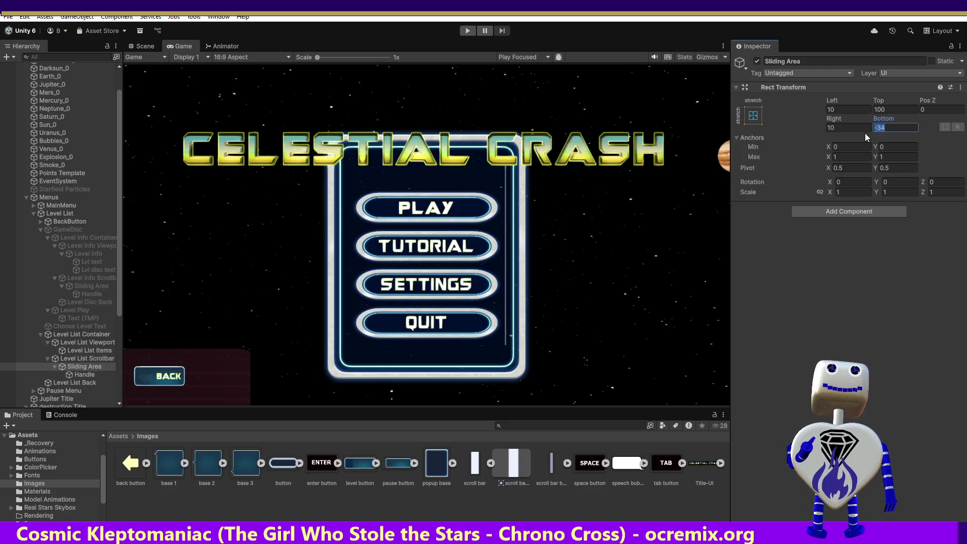
pyautogui.write('0')
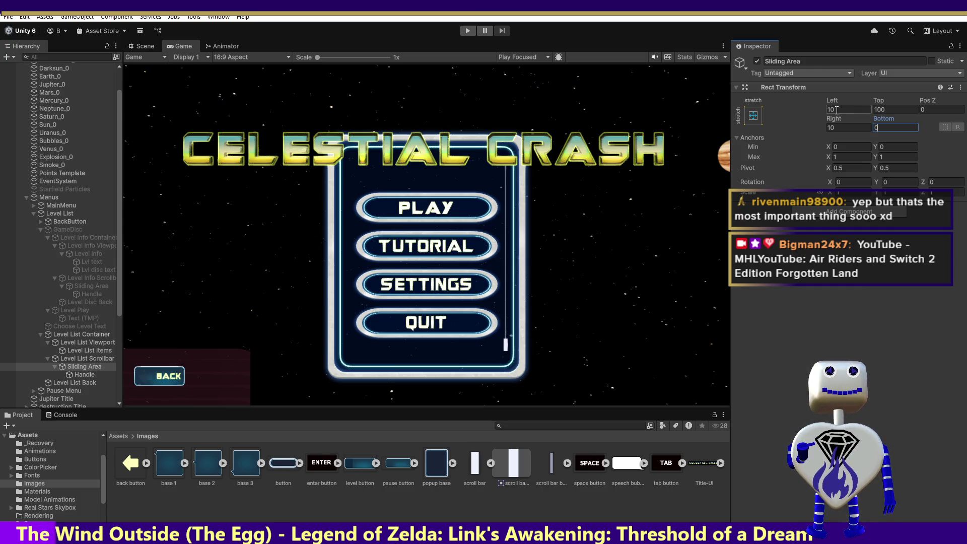
# Step: Set the Sliding Area's Right and Top offsets to 0, and try Left 0 before restoring 10
pyautogui.click(844, 125)
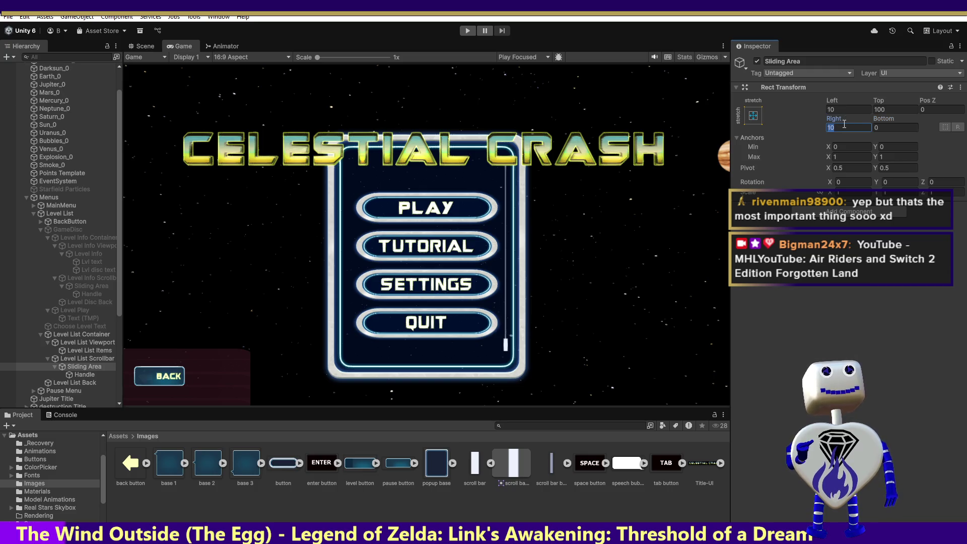
pyautogui.write('0')
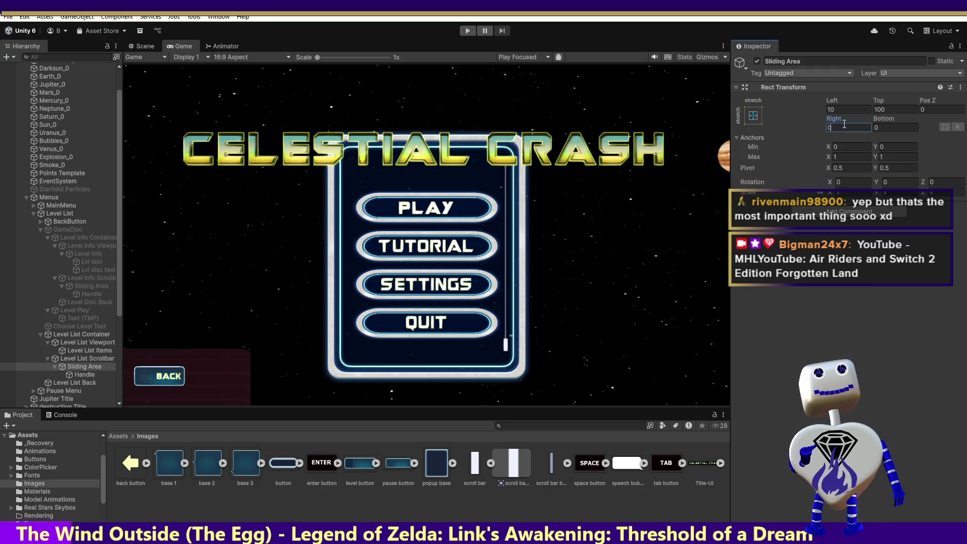
pyautogui.click(884, 109)
pyautogui.write('0')
pyautogui.click(836, 108)
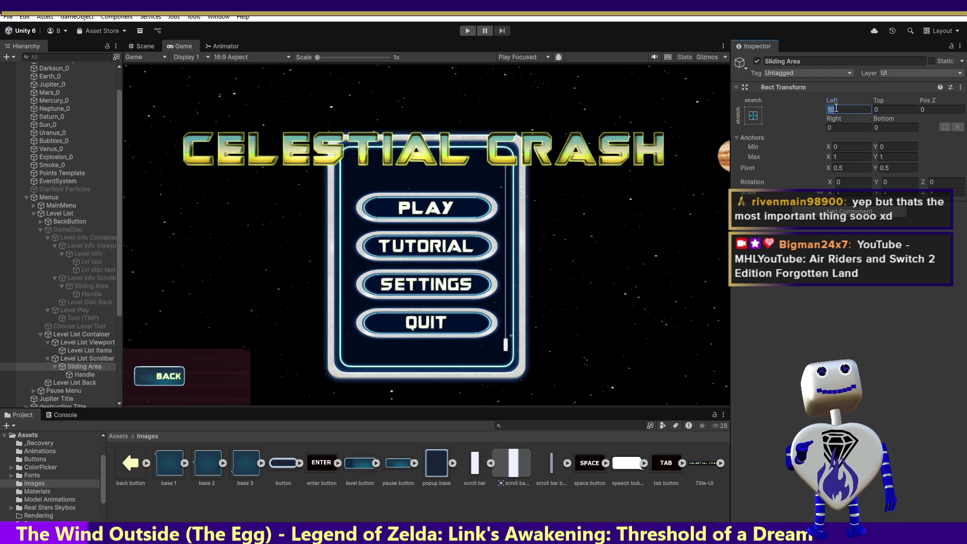
pyautogui.write('0')
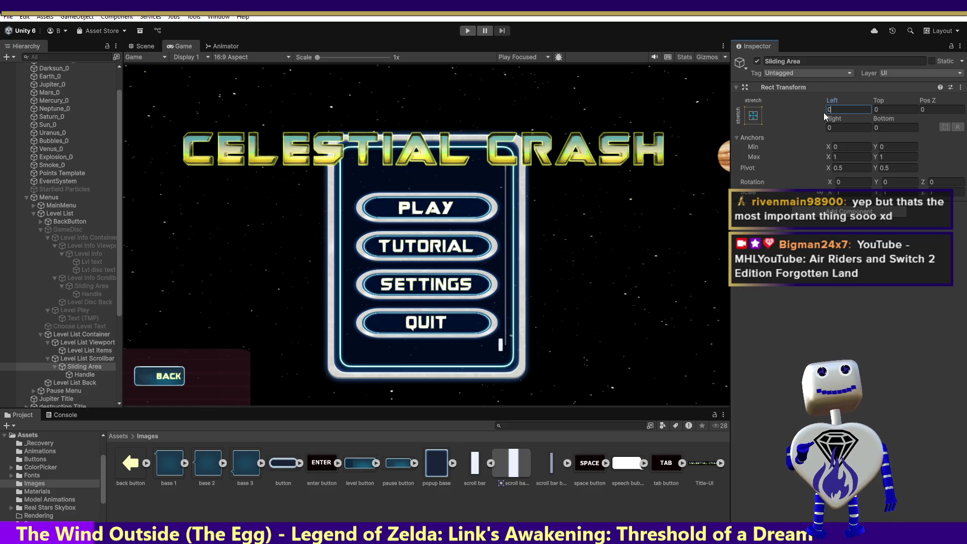
pyautogui.write('10')
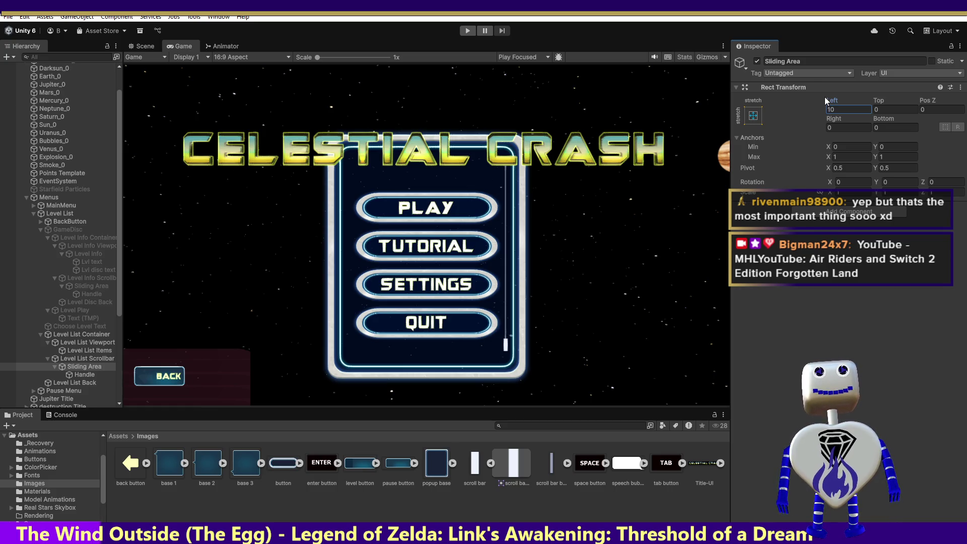